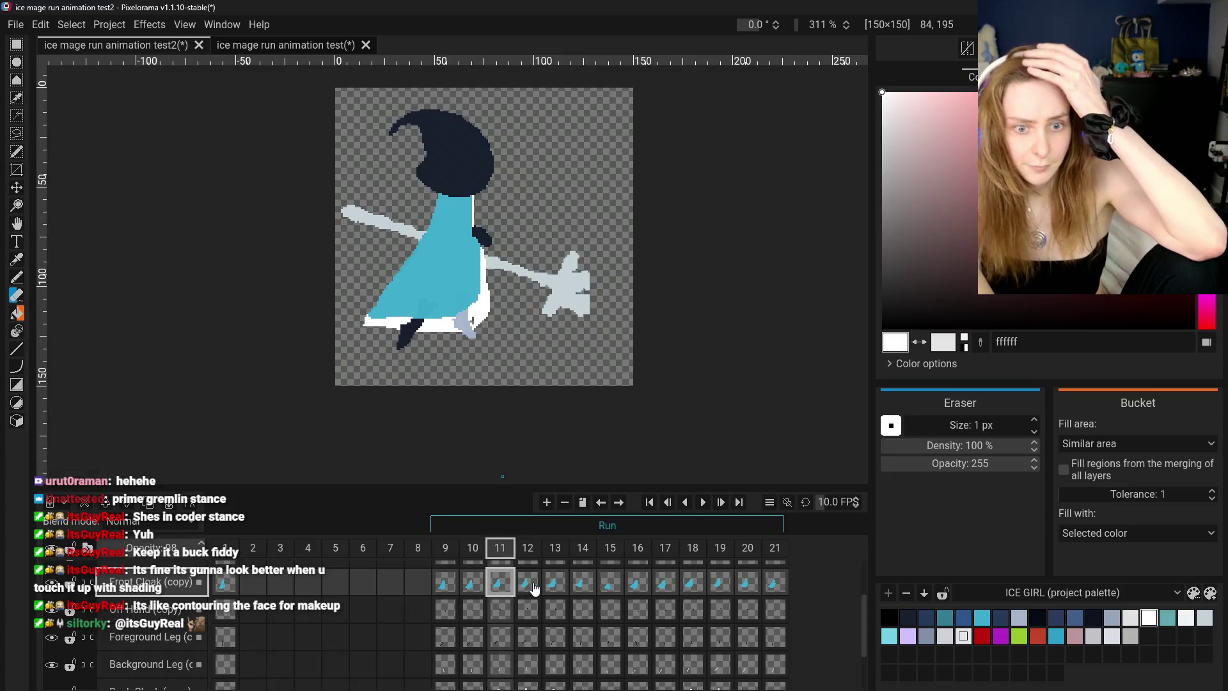
# - Step through run frames 11 to 14, glance back at 13, and zoom in on the cloak hem
pyautogui.click(527, 583)
pyautogui.click(560, 590)
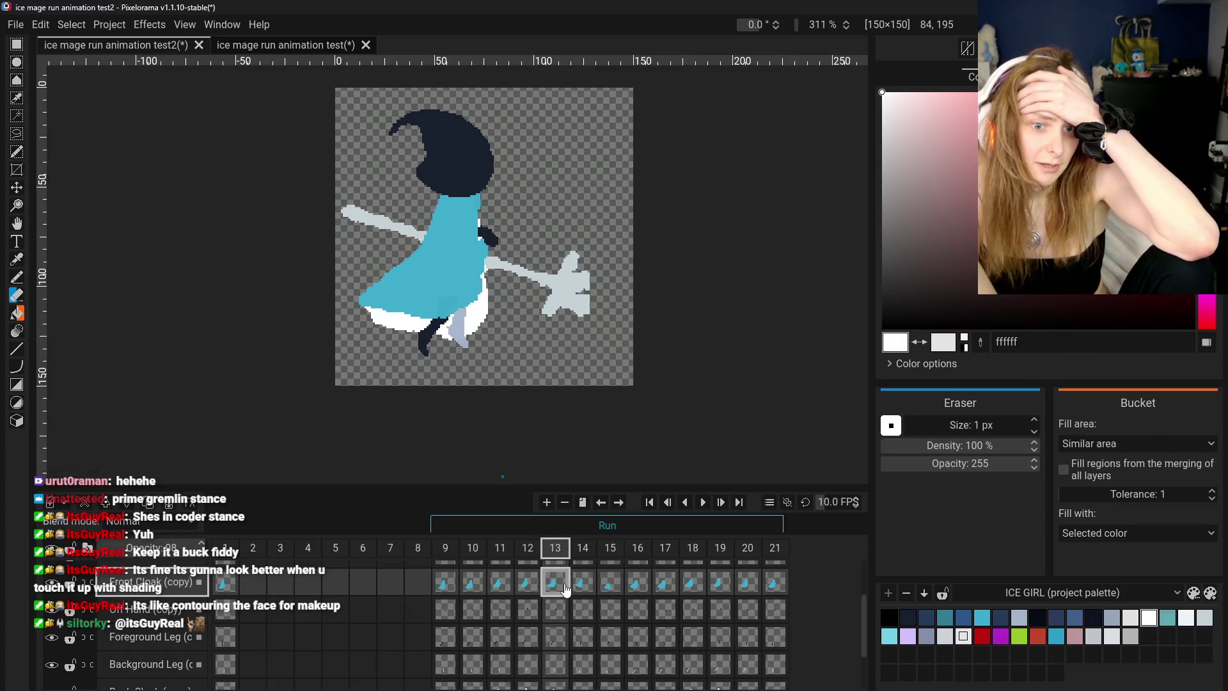
pyautogui.click(582, 592)
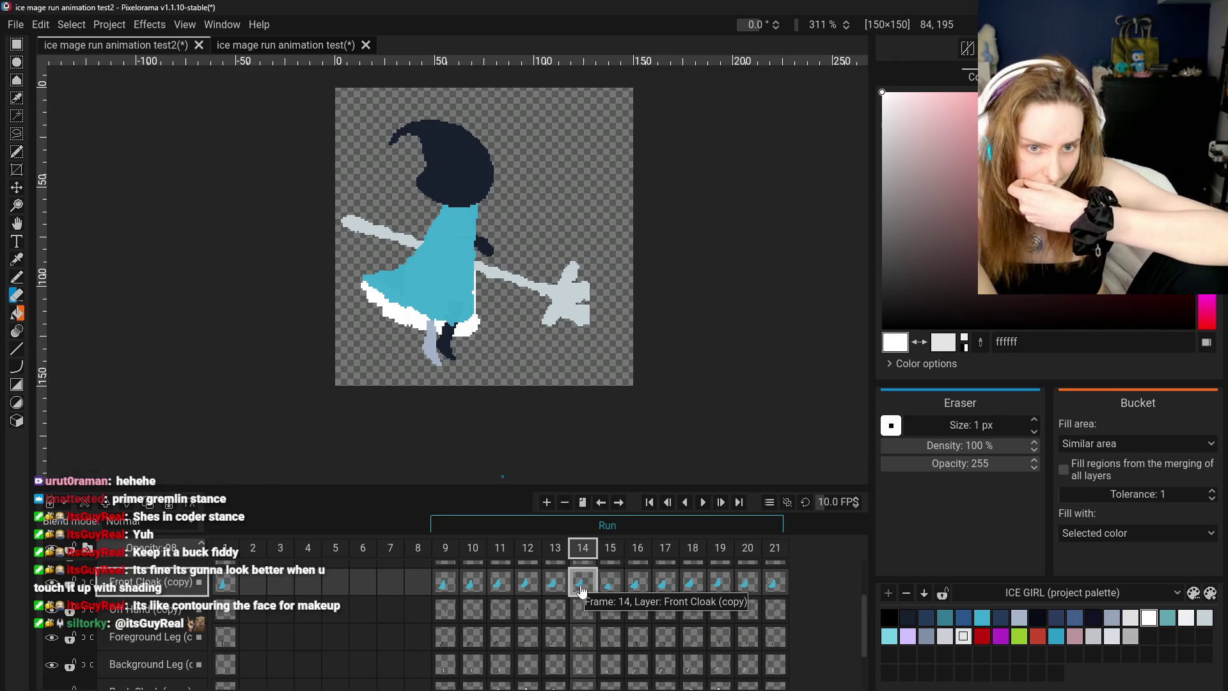
pyautogui.click(555, 583)
pyautogui.click(586, 583)
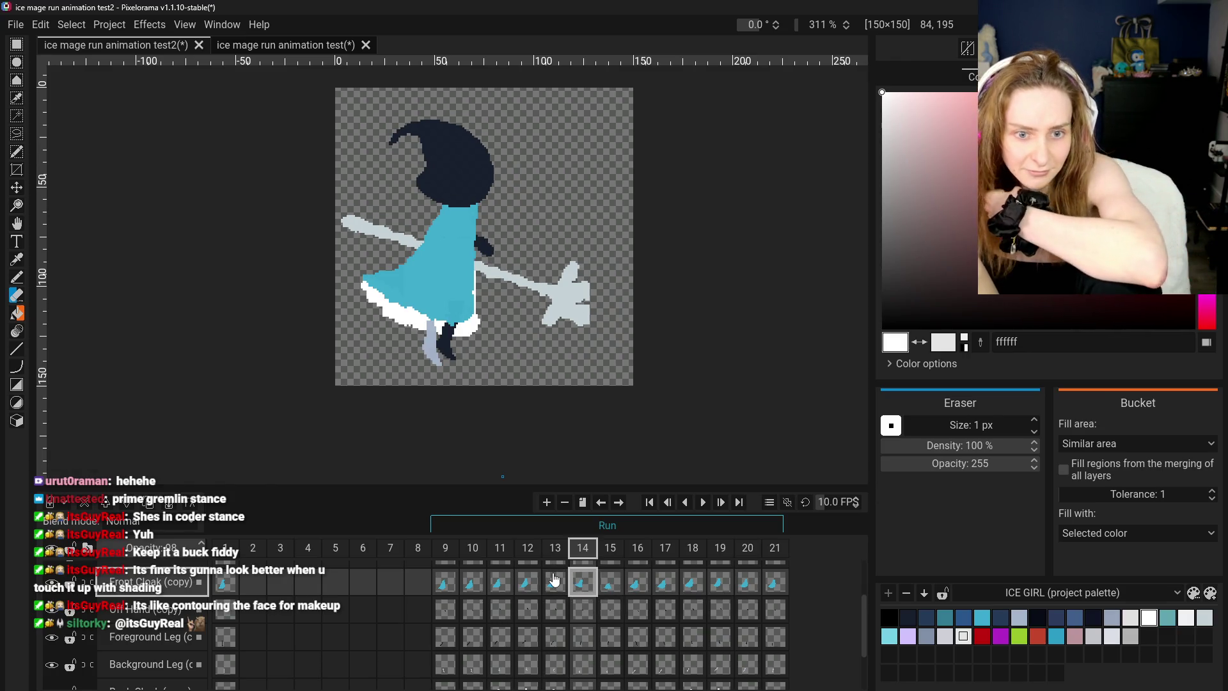
pyautogui.scroll(2, 478, 299)
# - Sample the cloak's teal with the Color Picker and draw teal pixels on the hem
pyautogui.scroll(1, 479, 298)
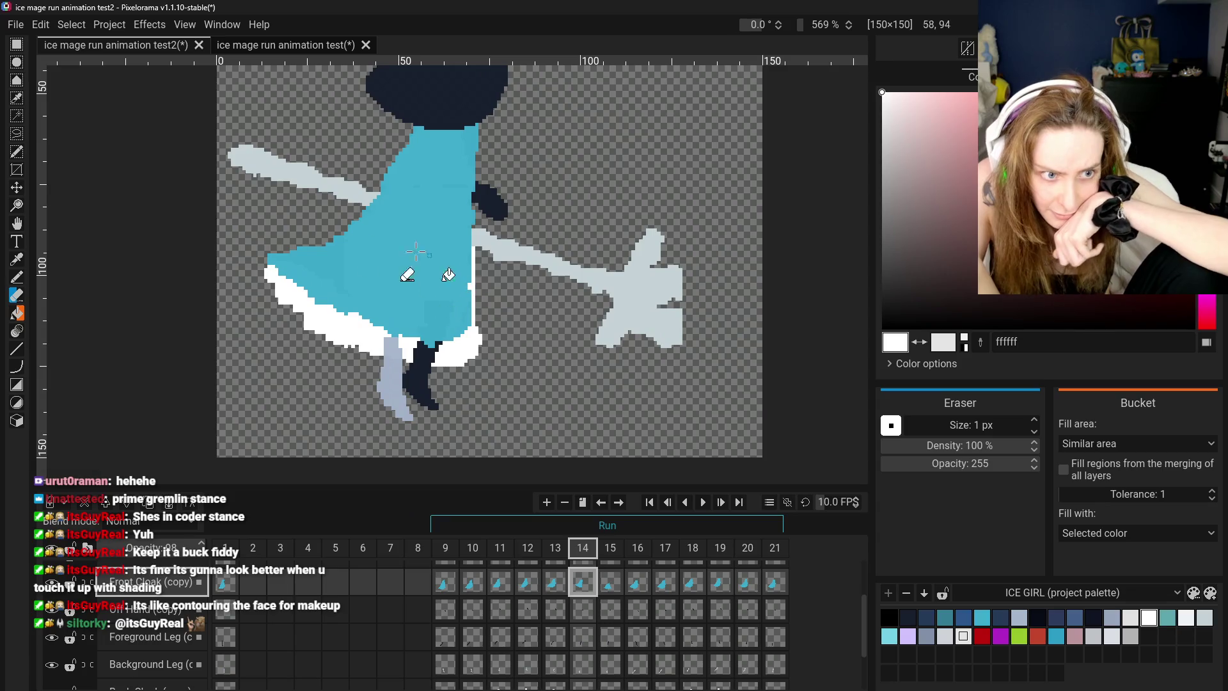
pyautogui.click(21, 281)
pyautogui.keyDown('alt'); pyautogui.click(358, 275); pyautogui.keyUp('alt')
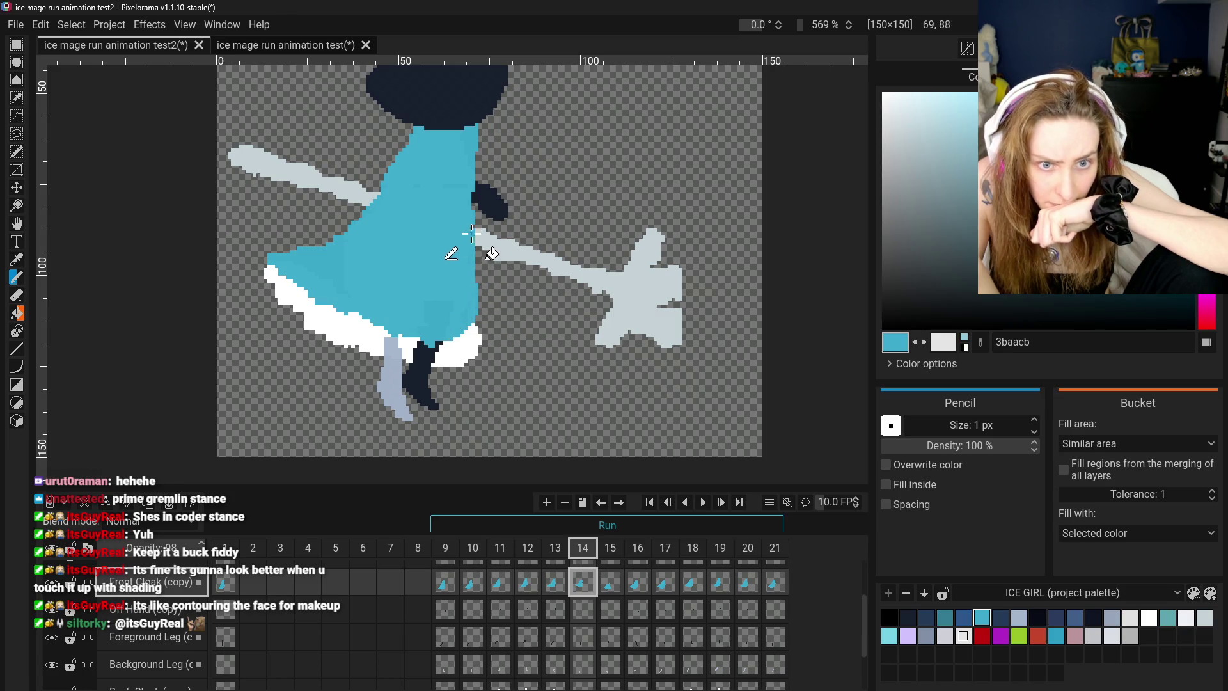
pyautogui.scroll(1, 137, 614)
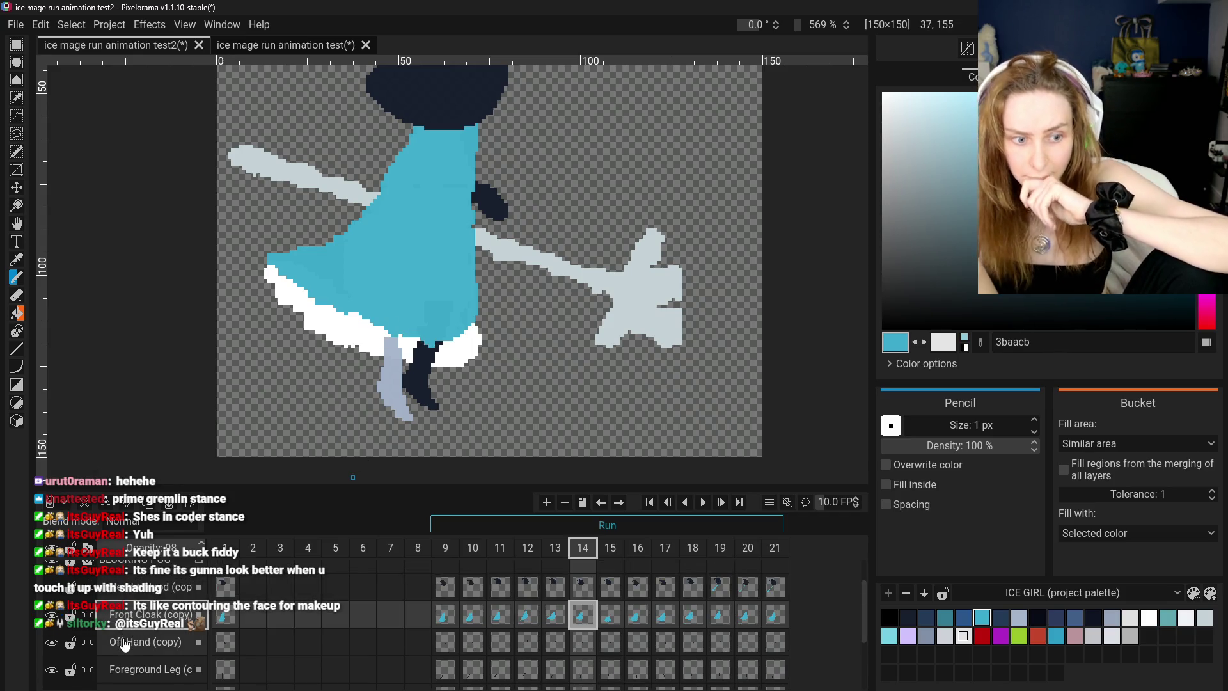
# - Try the Move tool on Off Hand (copy), then return to Front Cloak (copy) with the Pencil
pyautogui.click(146, 641)
pyautogui.click(17, 186)
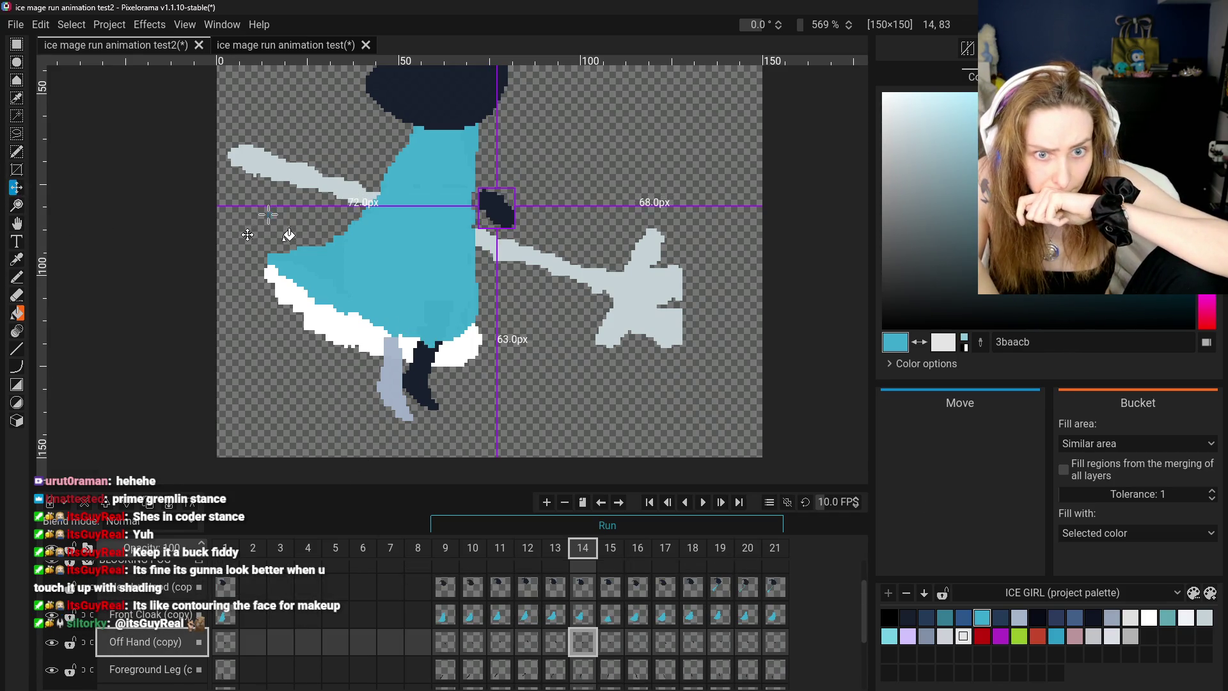
pyautogui.click(582, 617)
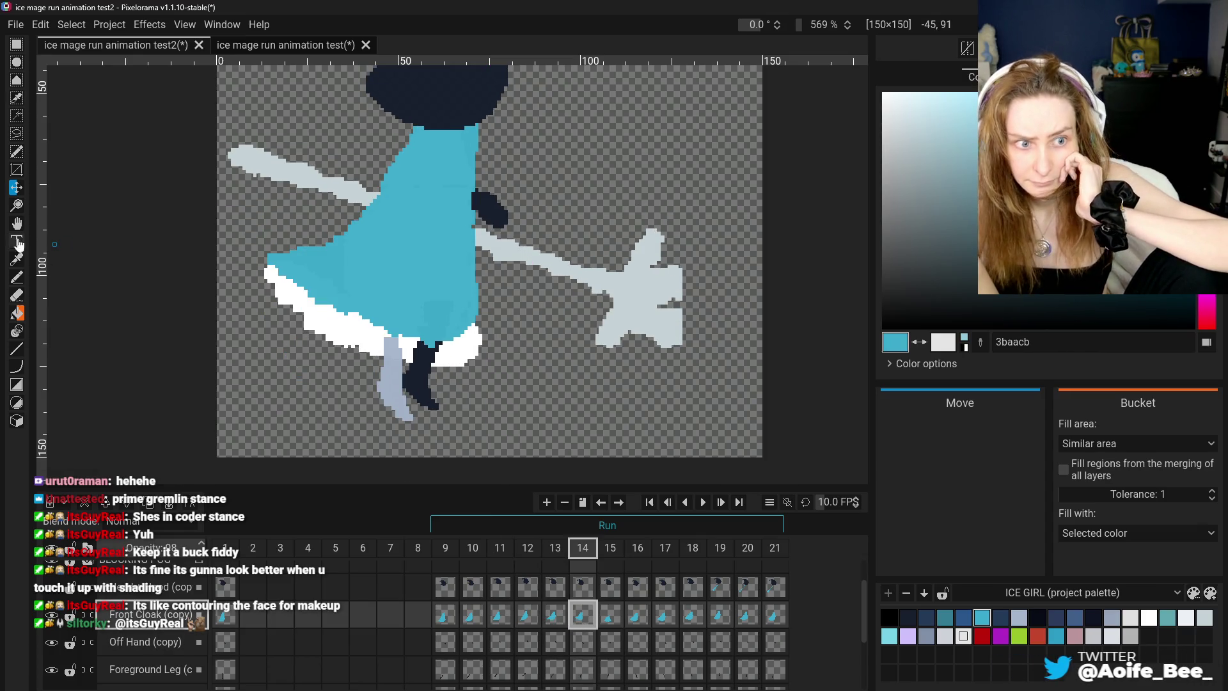
pyautogui.click(17, 277)
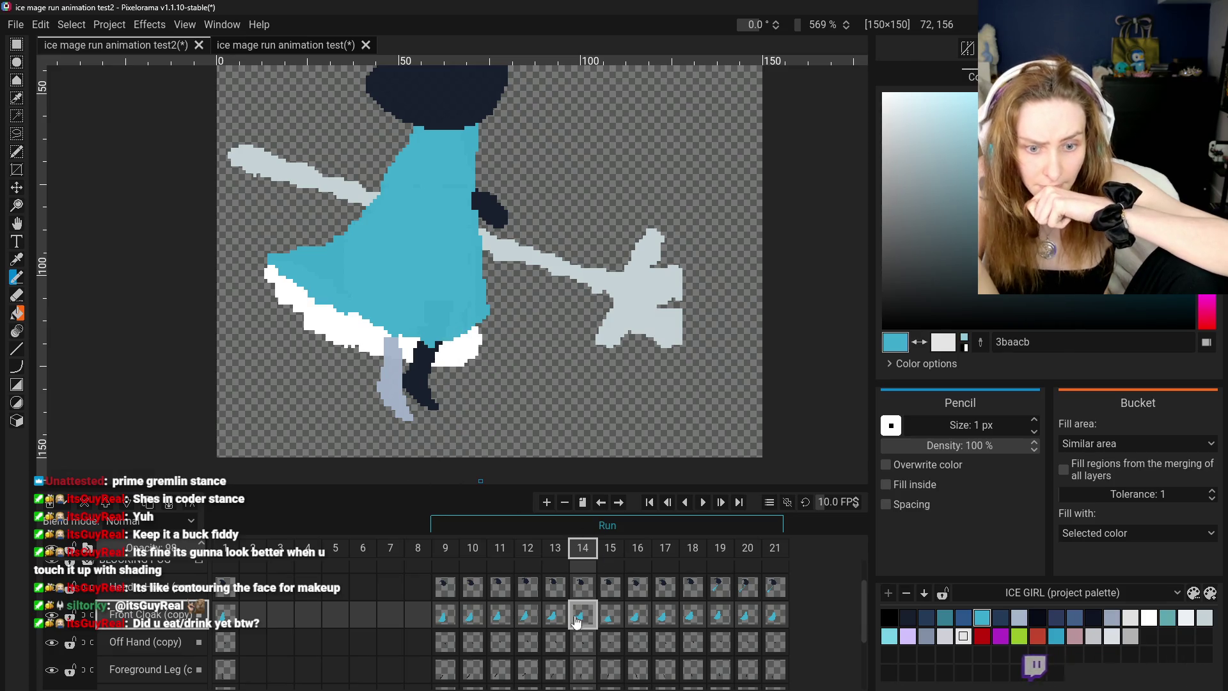
# - On Back Cloak (copy), undo a stroke, paint white hem touch-ups, then switch to the Eraser
pyautogui.press('Down')
pyautogui.press('Down')
pyautogui.press('Down')
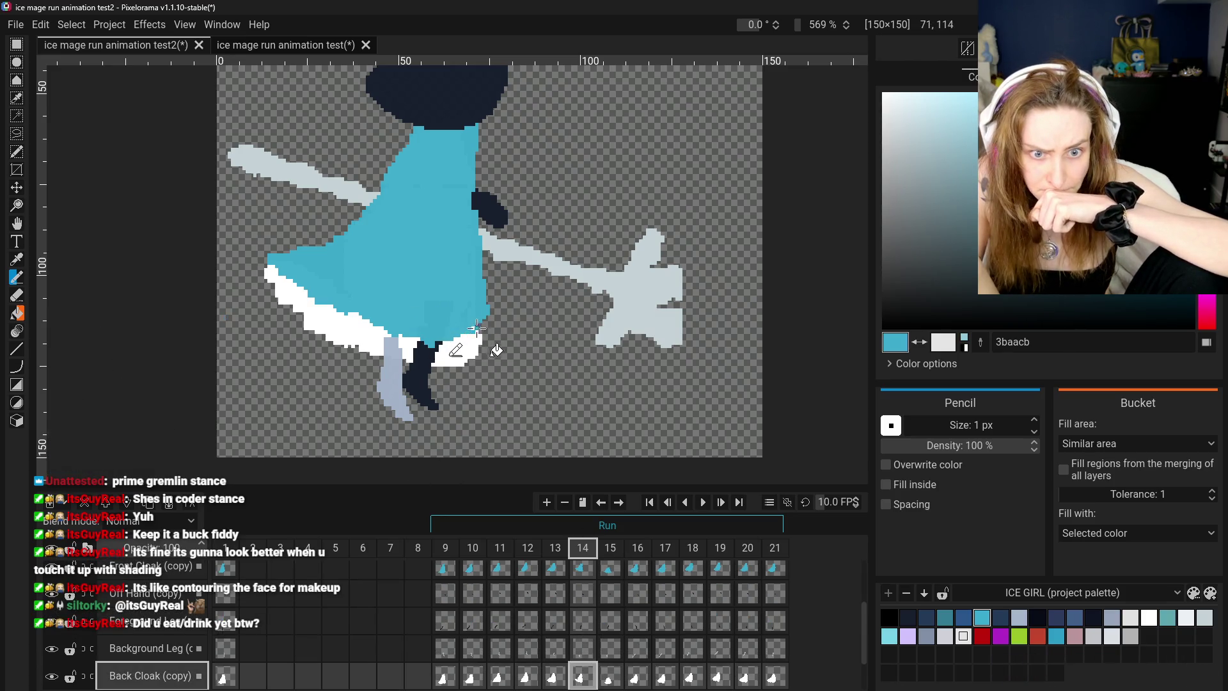
pyautogui.hotkey('ctrl', 'z')
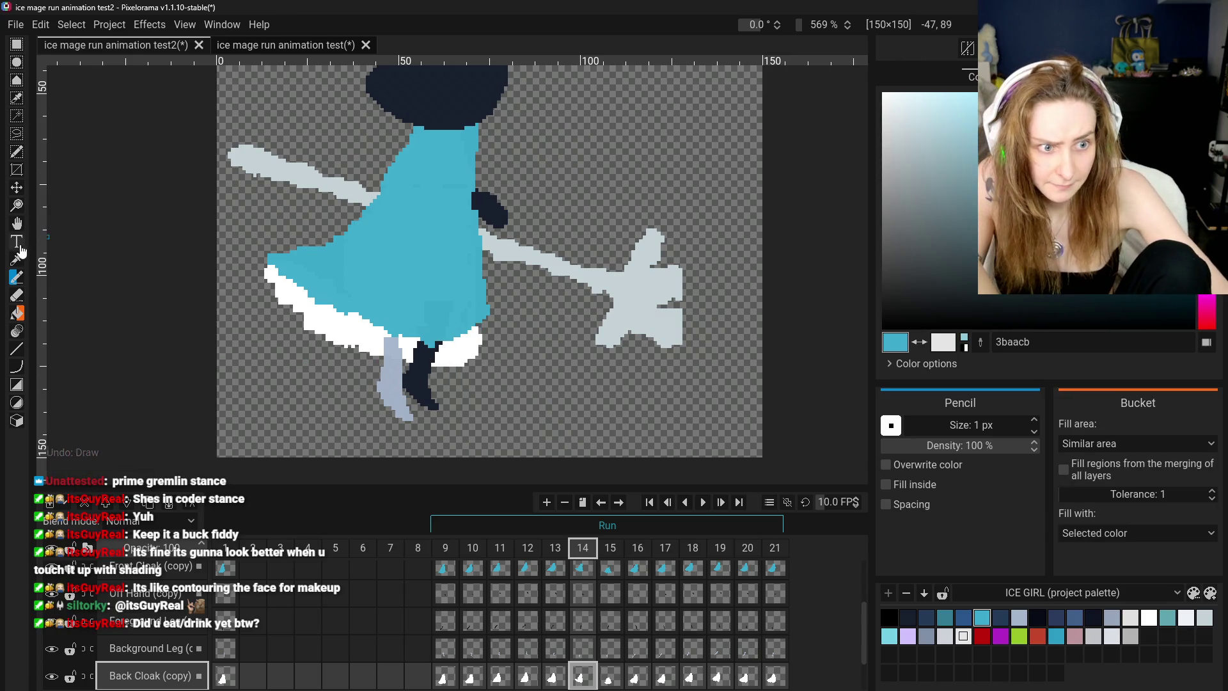
pyautogui.click(17, 259)
pyautogui.click(418, 333)
pyautogui.press('b')
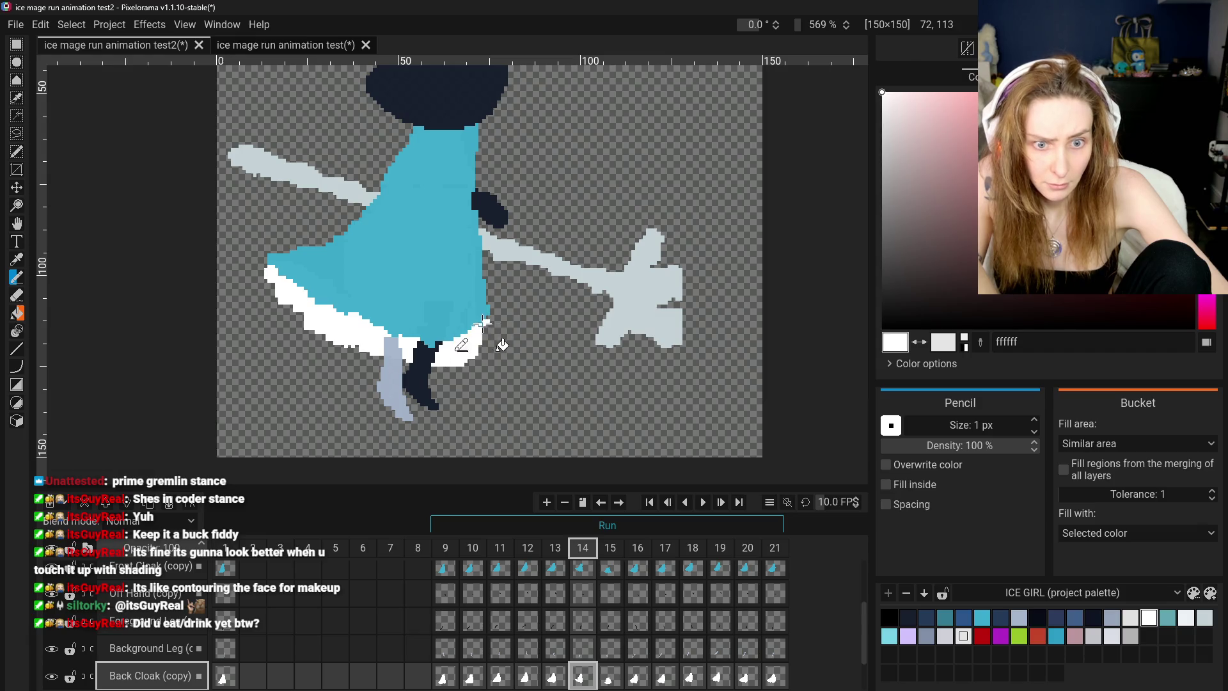
pyautogui.click(17, 296)
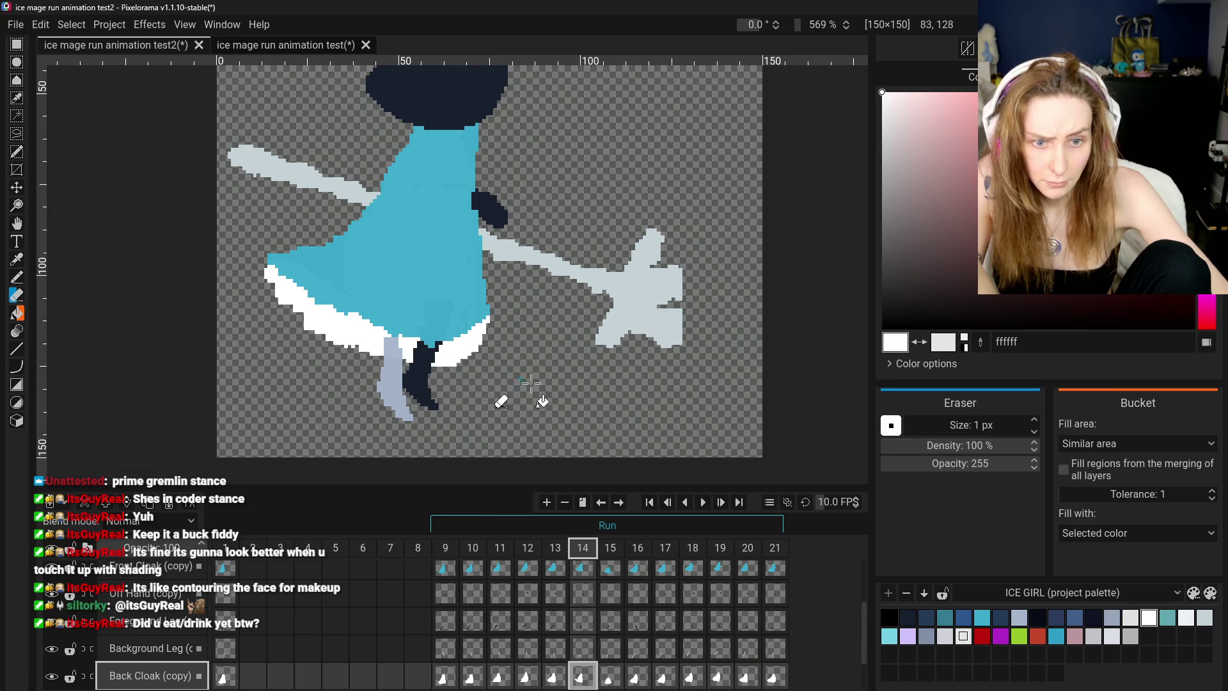
pyautogui.scroll(-4, 531, 382)
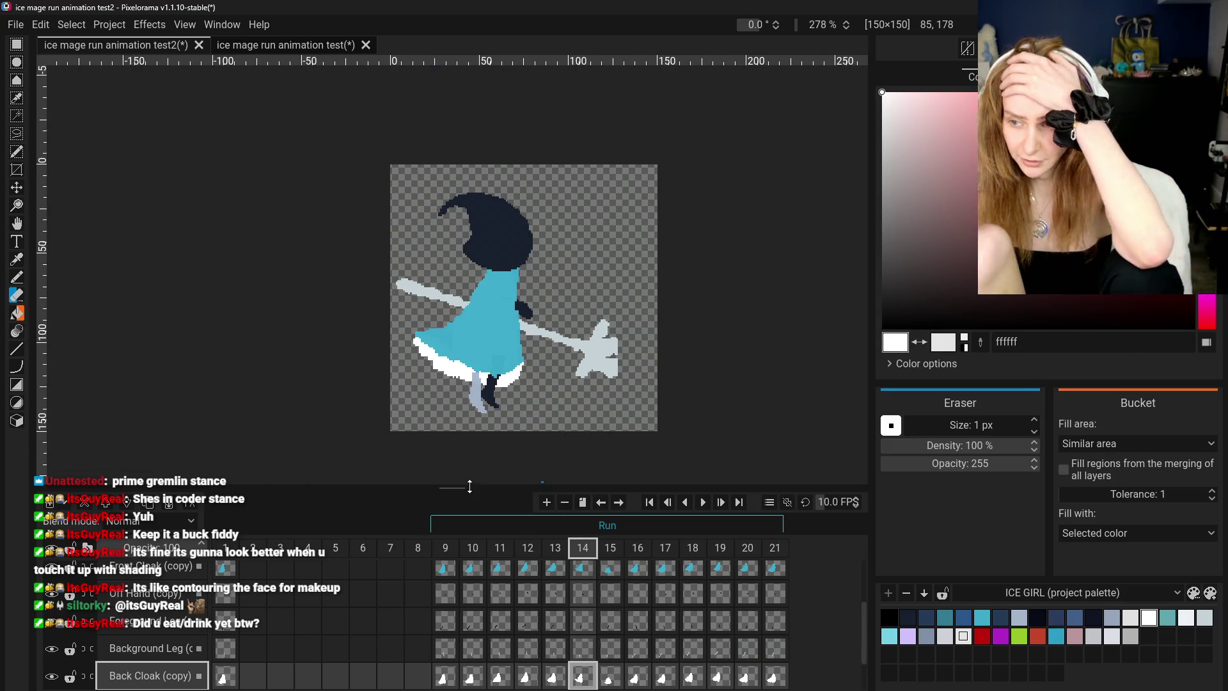
# - Compare frames 13 and 14, then select frame 14 on the Front Cloak (copy) layer
pyautogui.click(554, 675)
pyautogui.click(590, 680)
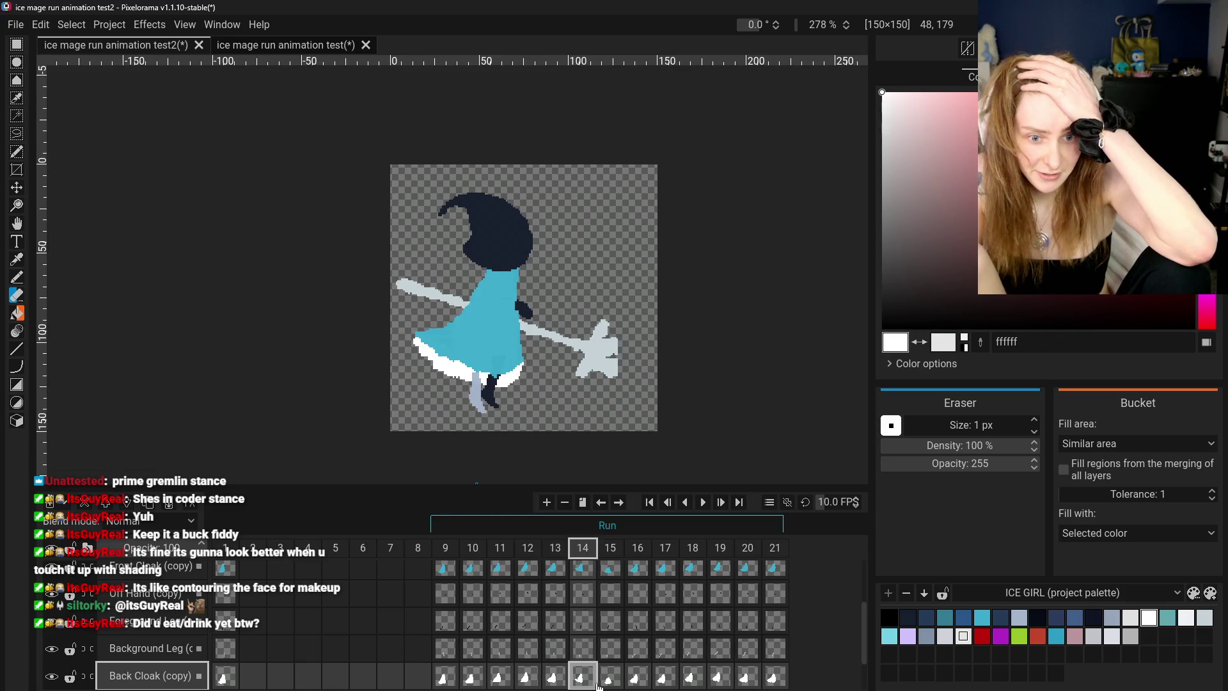
pyautogui.scroll(3, 521, 389)
pyautogui.click(588, 579)
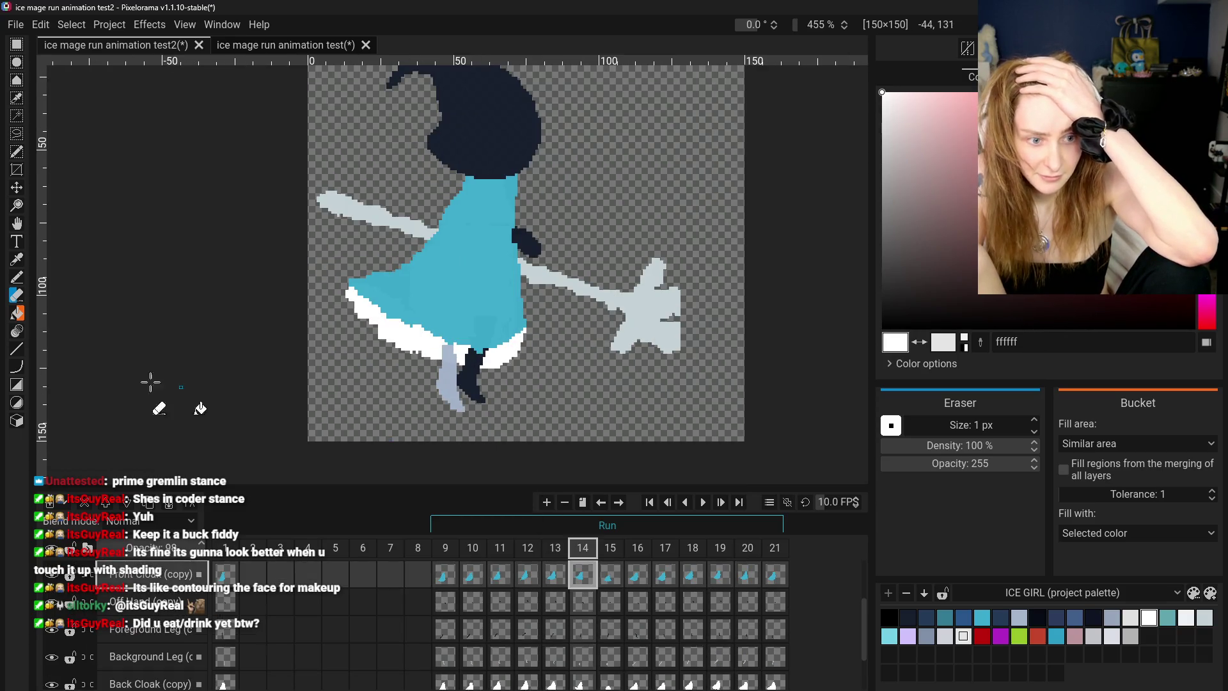
pyautogui.scroll(3, 502, 379)
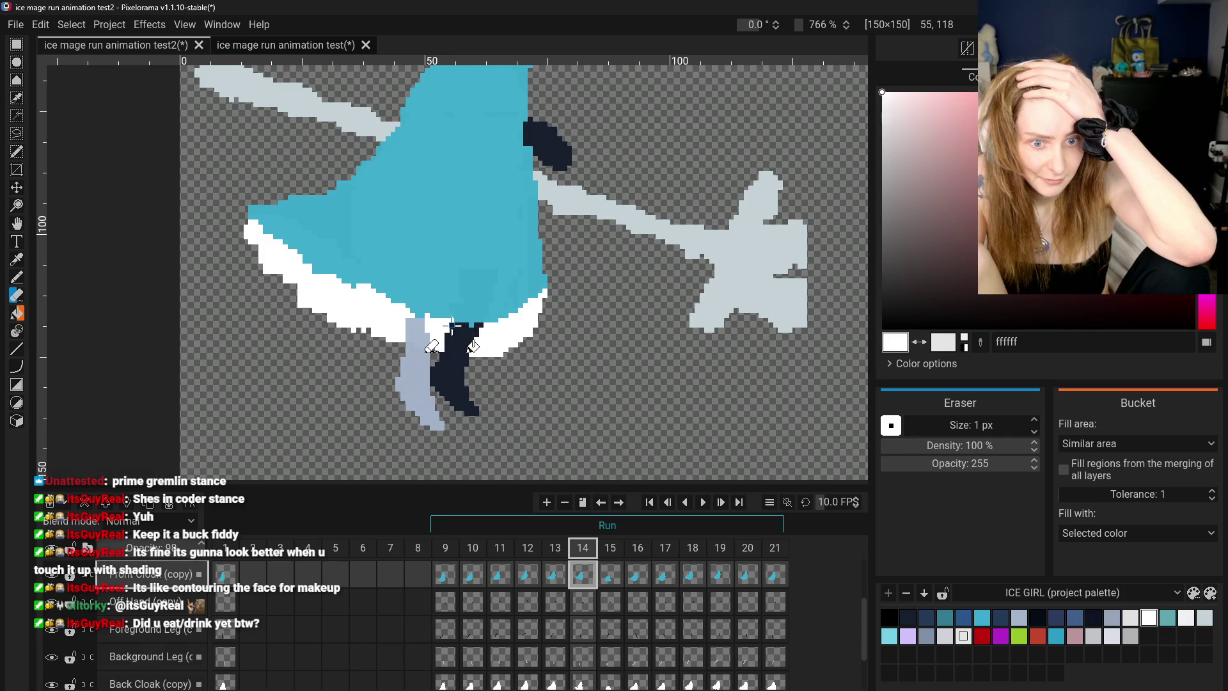
pyautogui.scroll(-5, 486, 371)
pyautogui.scroll(-2, 548, 589)
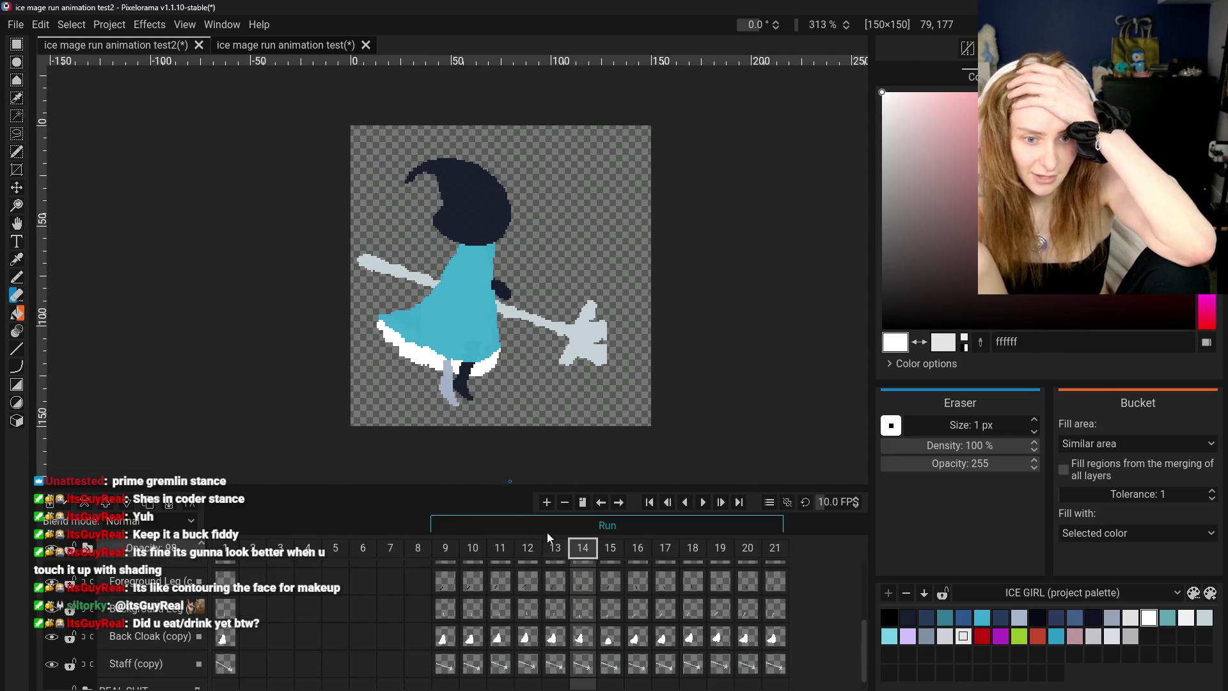
pyautogui.scroll(1, 543, 467)
# - Scrub the Back Cloak (copy) cels through frames 9–12, then step on to frames 13, 14 and 15
pyautogui.moveTo(447, 649); pyautogui.dragTo(541, 647)
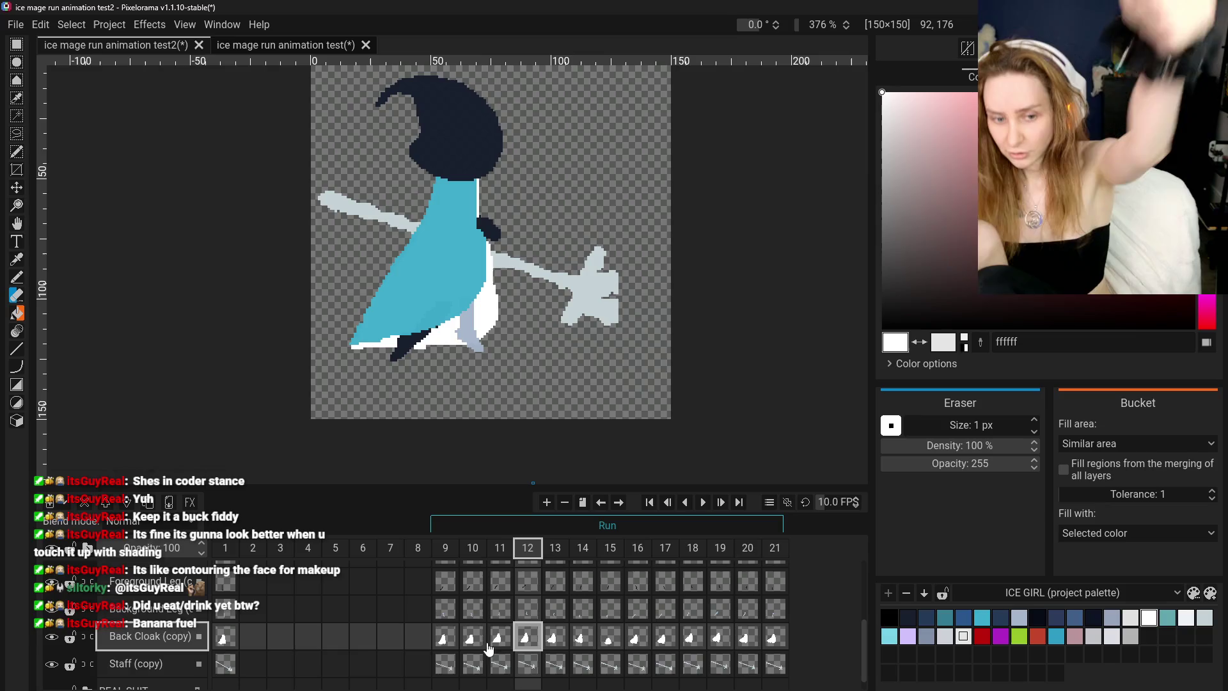
pyautogui.moveTo(541, 633); pyautogui.dragTo(521, 638)
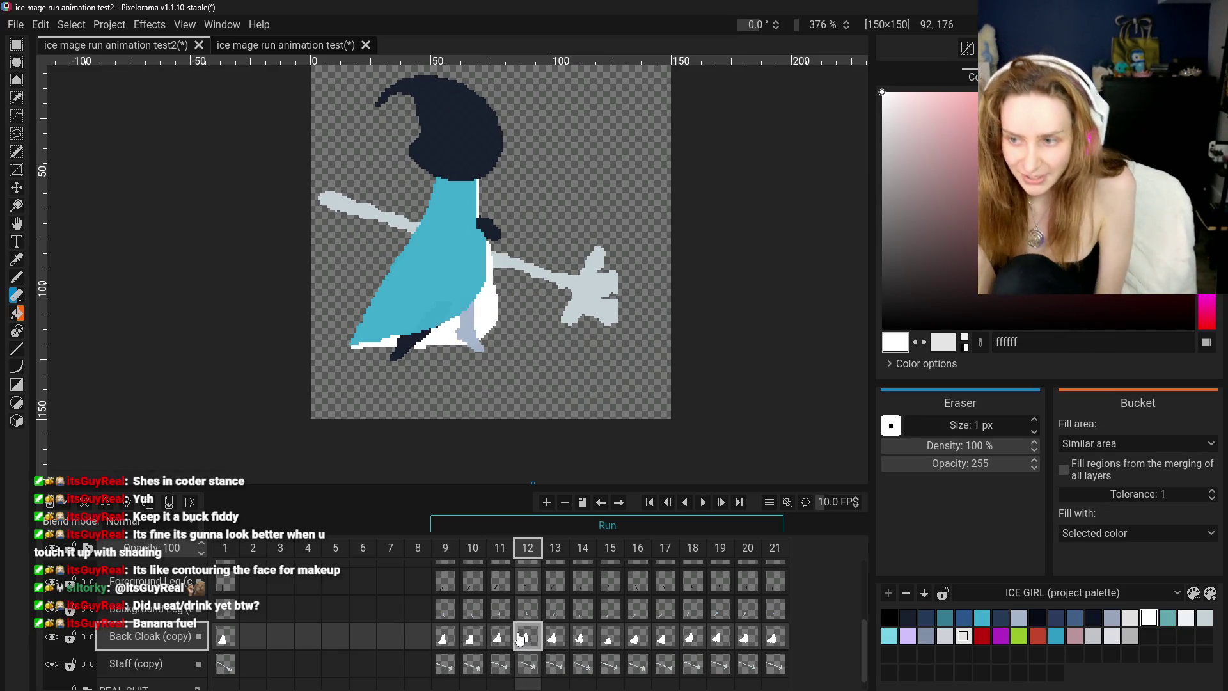
pyautogui.moveTo(460, 638); pyautogui.dragTo(539, 640)
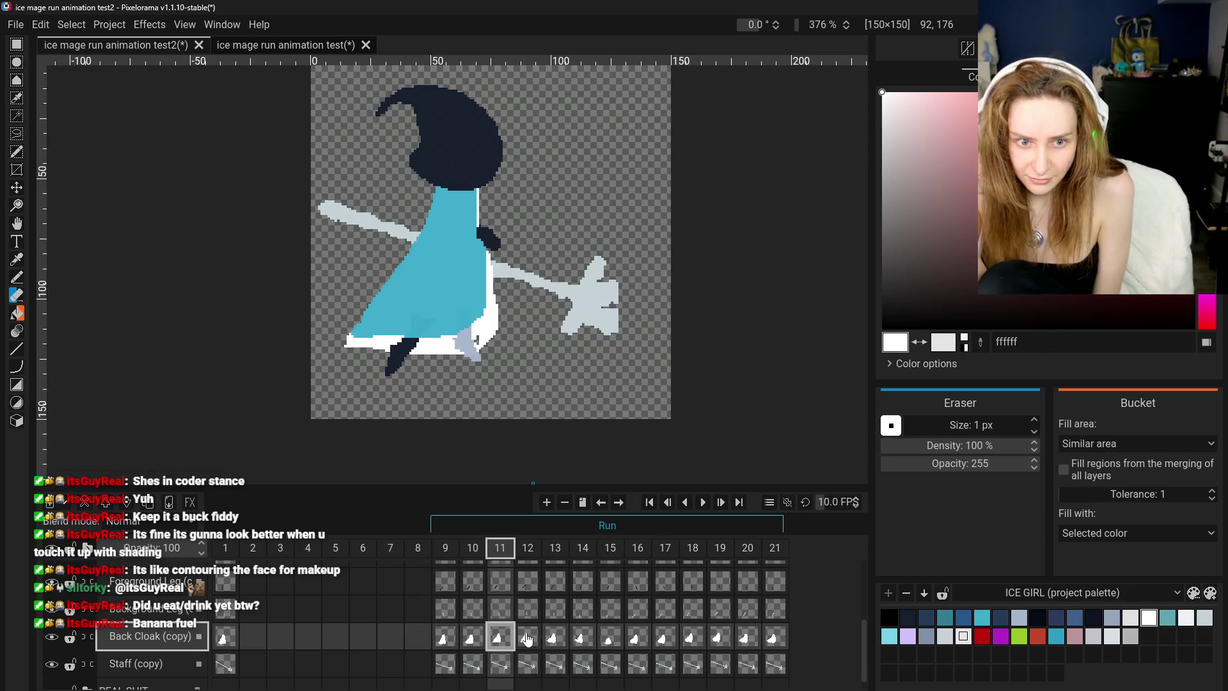
pyautogui.click(557, 639)
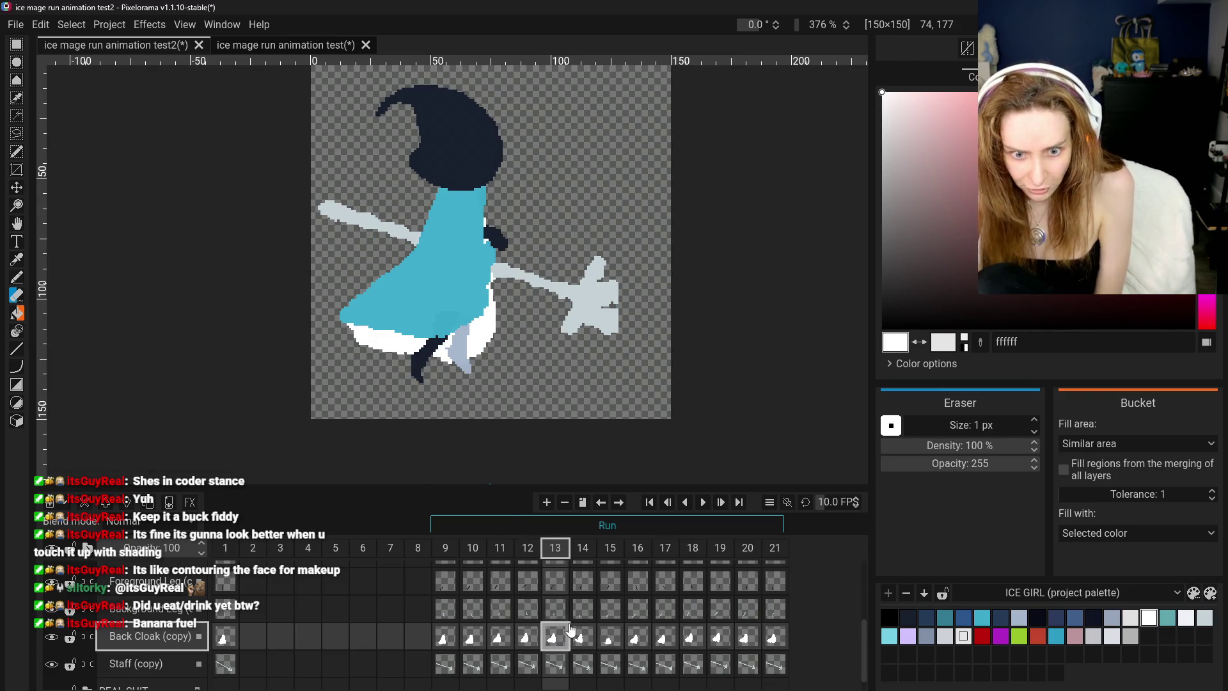
pyautogui.click(592, 642)
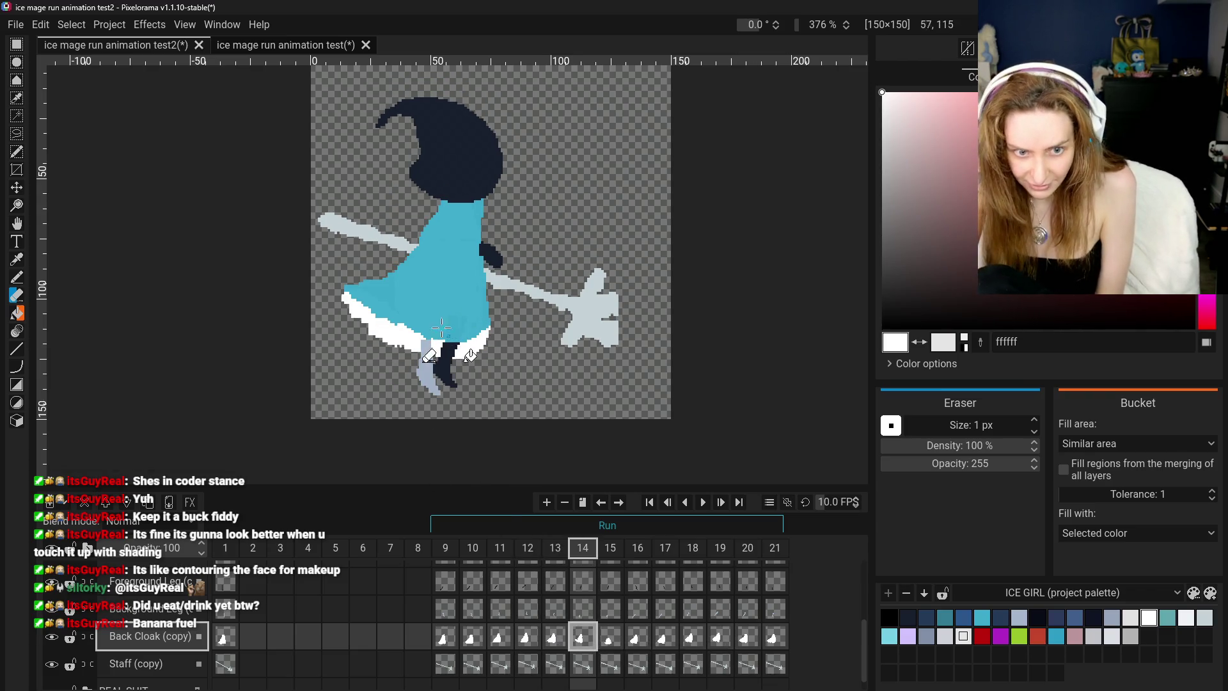
pyautogui.click(610, 641)
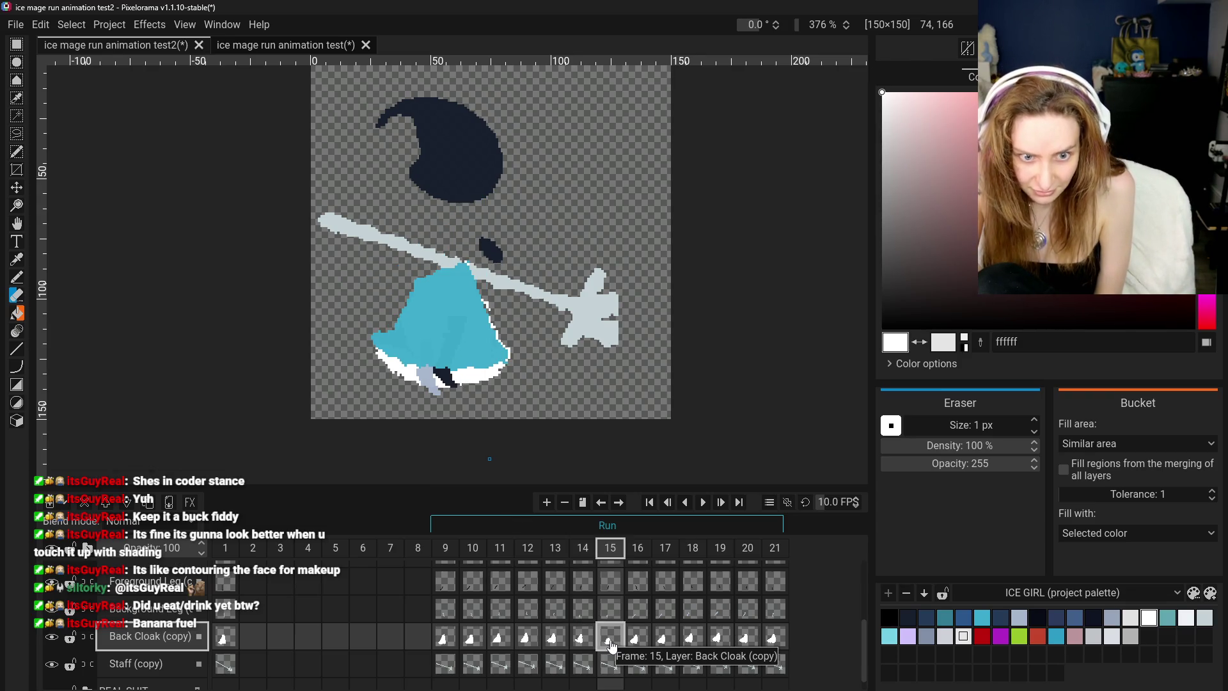
# - Remove frame 15 via its context menu, then check frame 14 and the new frame 15
pyautogui.rightClick(612, 546)
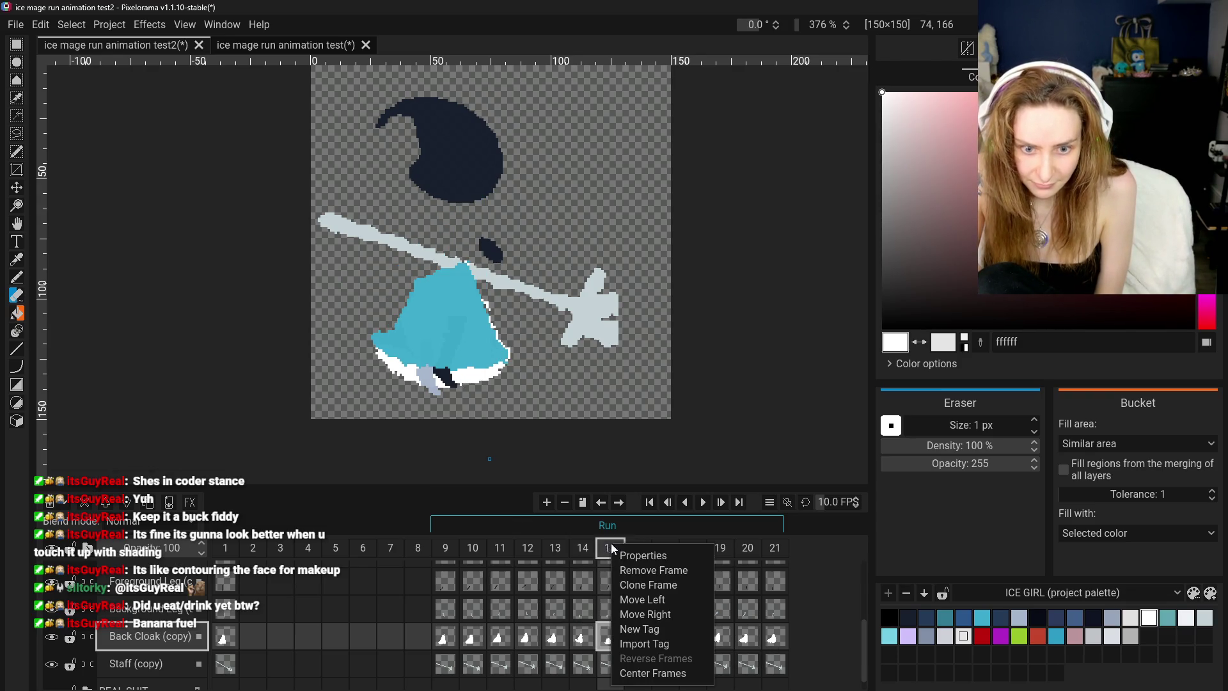
pyautogui.click(649, 572)
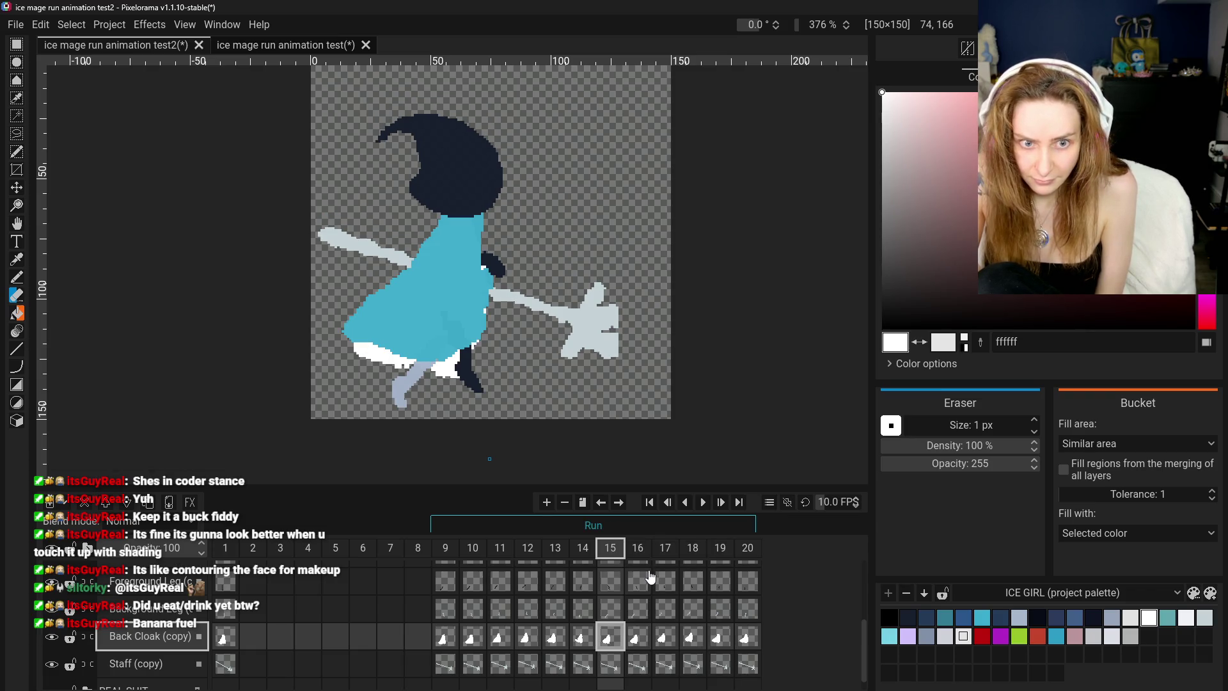
pyautogui.click(583, 550)
pyautogui.click(610, 550)
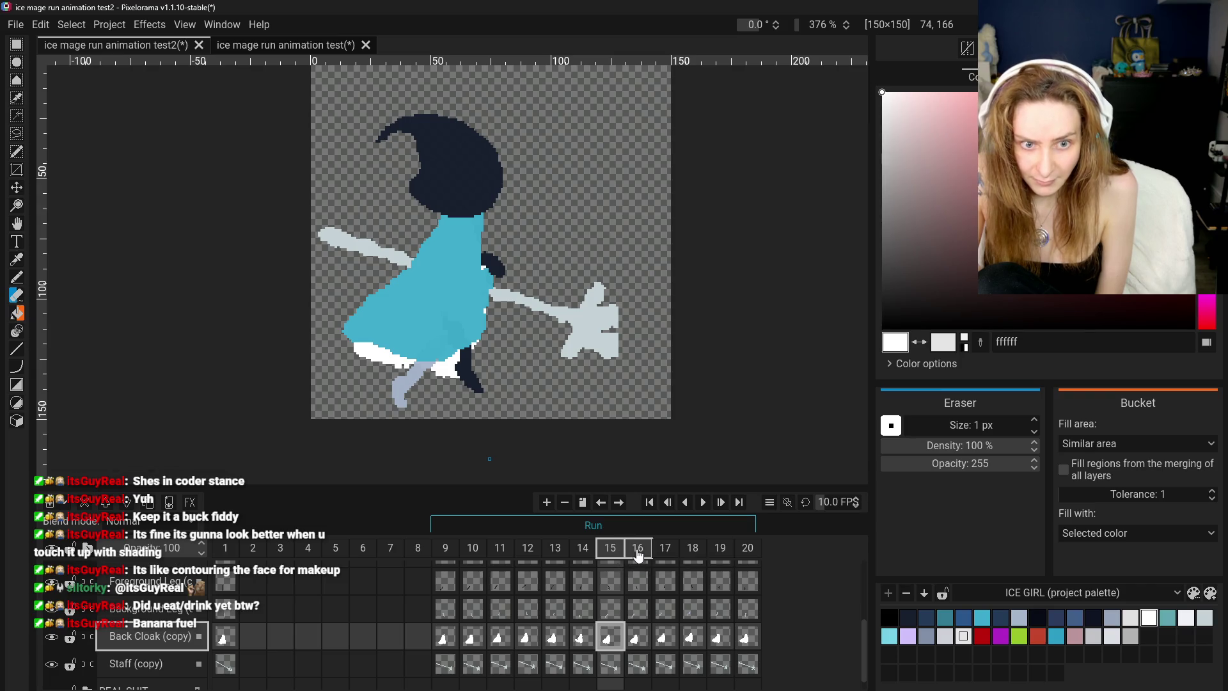
# - Step through frames 16–19, then frames 9–13, and return to frame 9
pyautogui.click(638, 551)
pyautogui.click(665, 552)
pyautogui.click(692, 551)
pyautogui.click(717, 554)
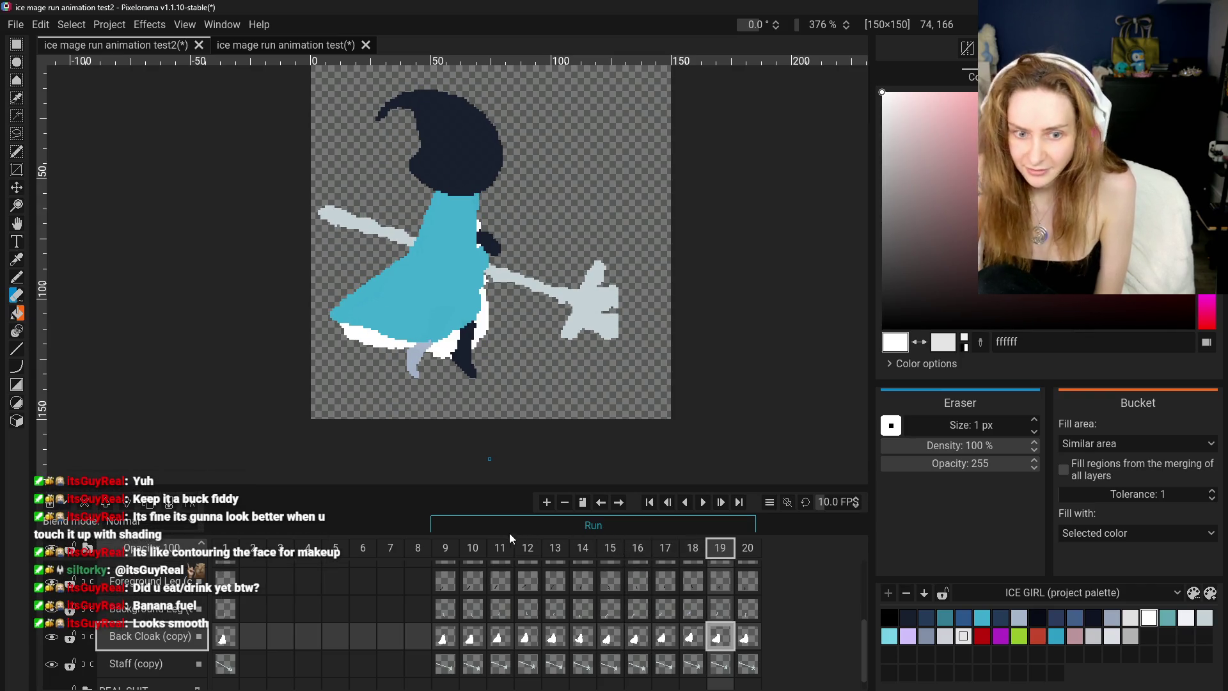
pyautogui.click(445, 550)
pyautogui.click(473, 550)
pyautogui.click(500, 550)
pyautogui.click(527, 550)
pyautogui.click(547, 549)
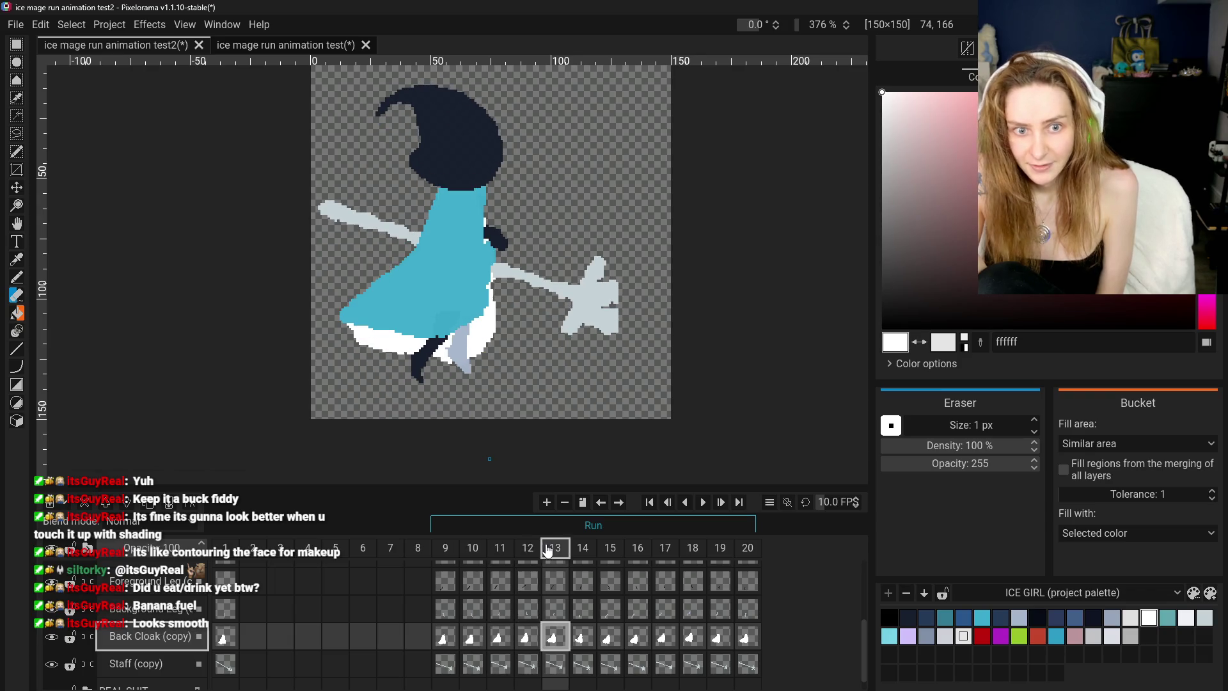
pyautogui.click(458, 557)
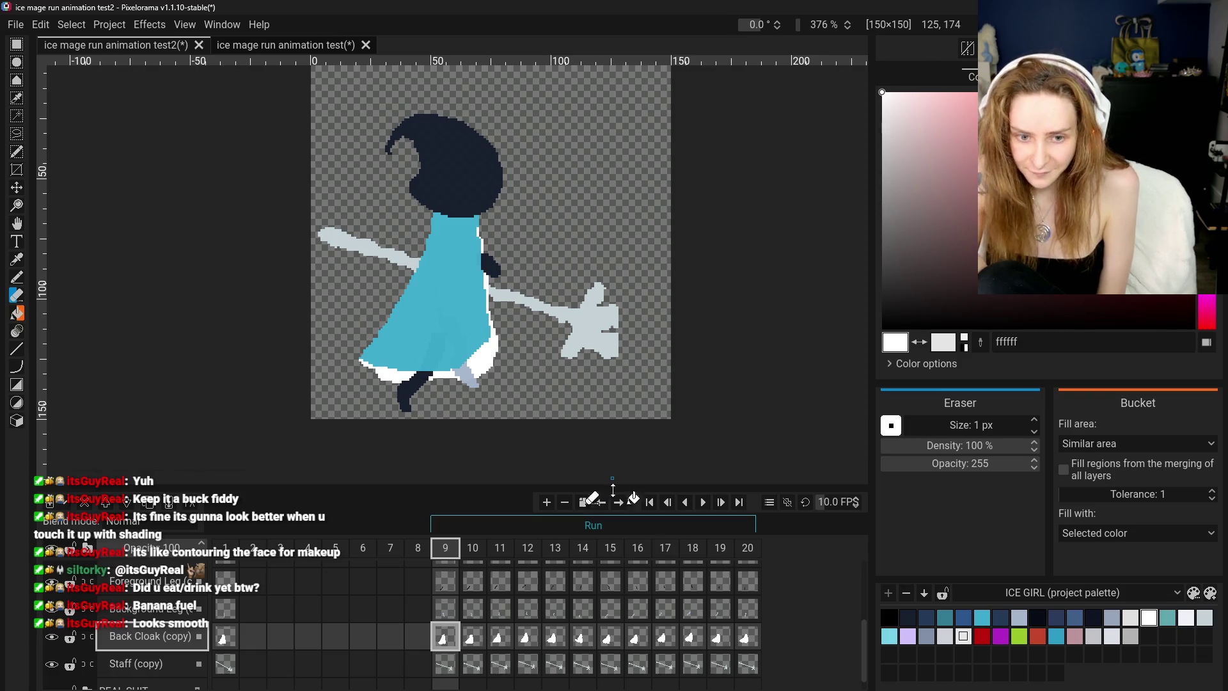
# - Show frame 14's pose, then step through frames 10 to 15
pyautogui.click(589, 551)
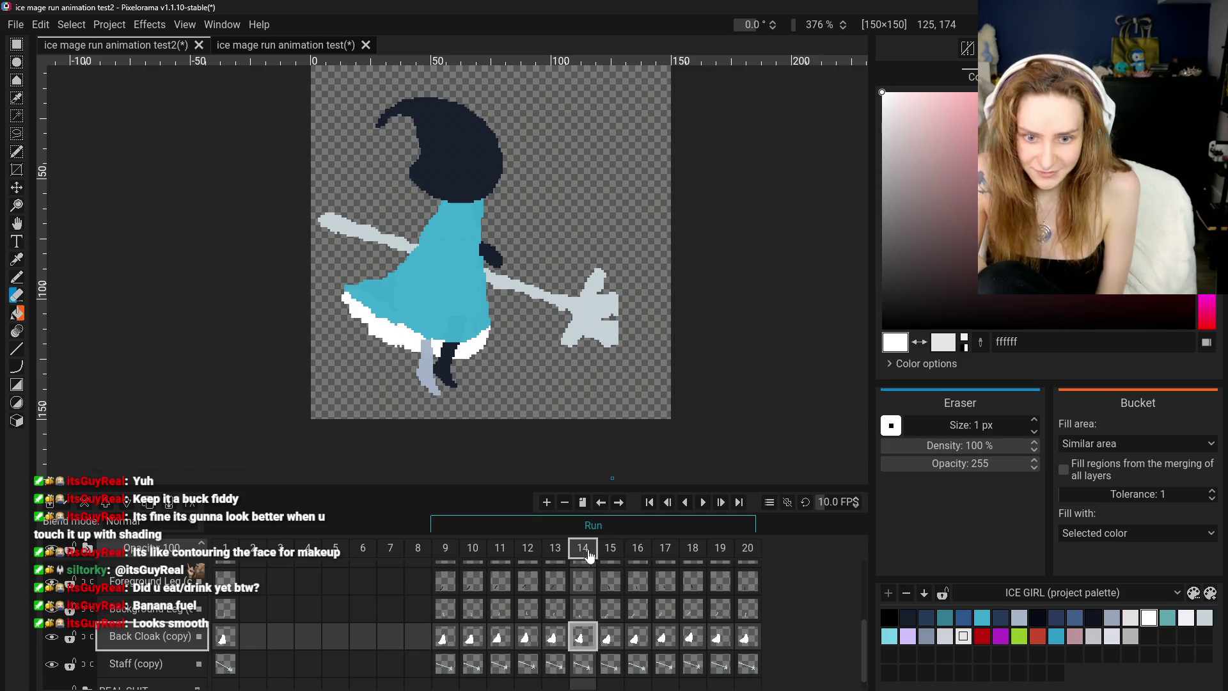
pyautogui.click(473, 554)
pyautogui.click(500, 554)
pyautogui.click(529, 554)
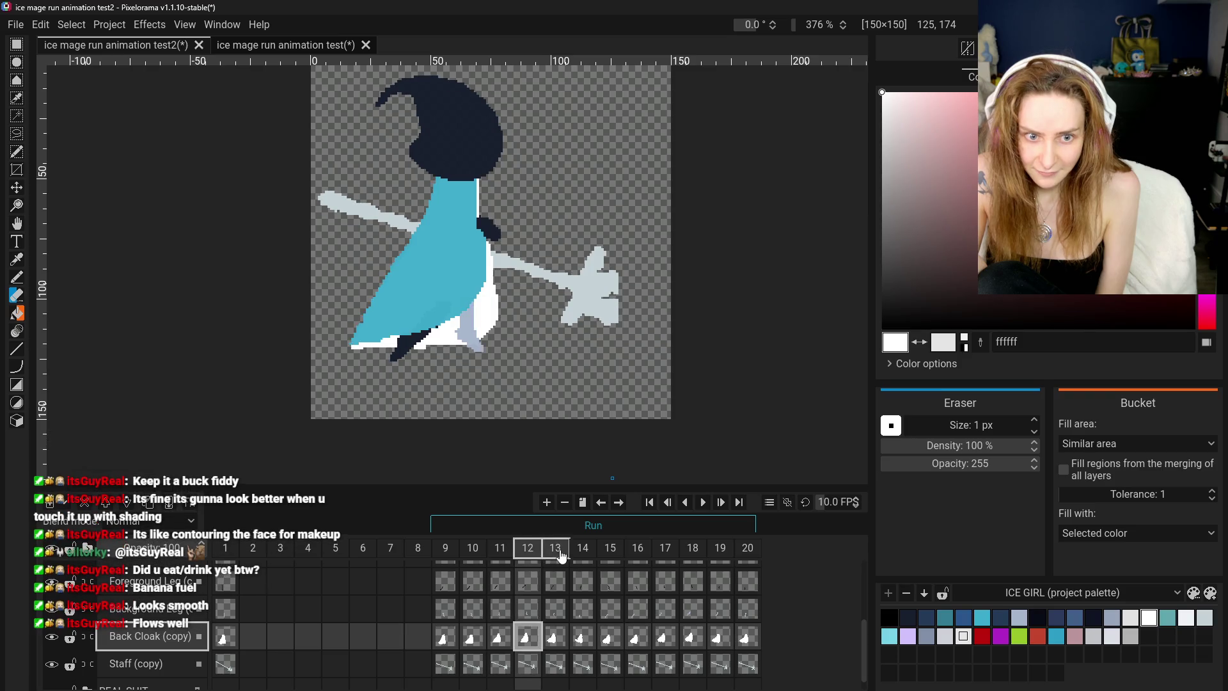
pyautogui.click(555, 554)
pyautogui.click(583, 554)
pyautogui.click(605, 554)
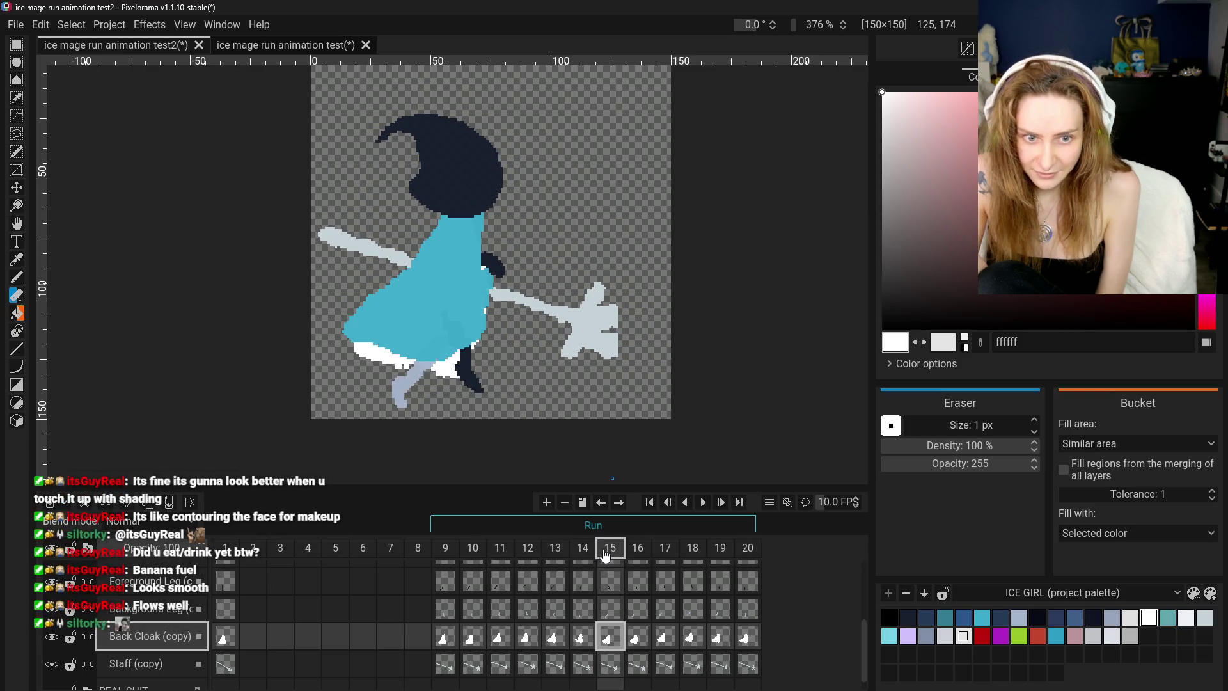
# - Step through the whole run from frame 9 to the last frame, 20
pyautogui.click(446, 554)
pyautogui.click(473, 554)
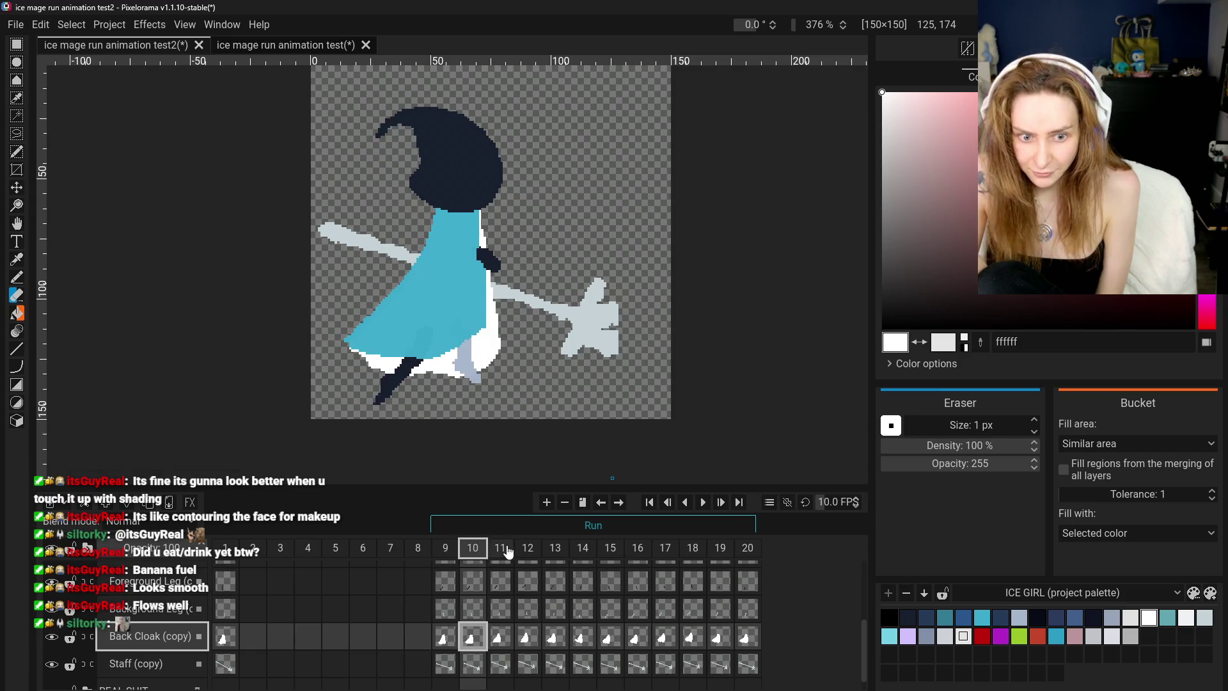
pyautogui.click(500, 554)
pyautogui.click(528, 553)
pyautogui.click(555, 551)
pyautogui.click(592, 553)
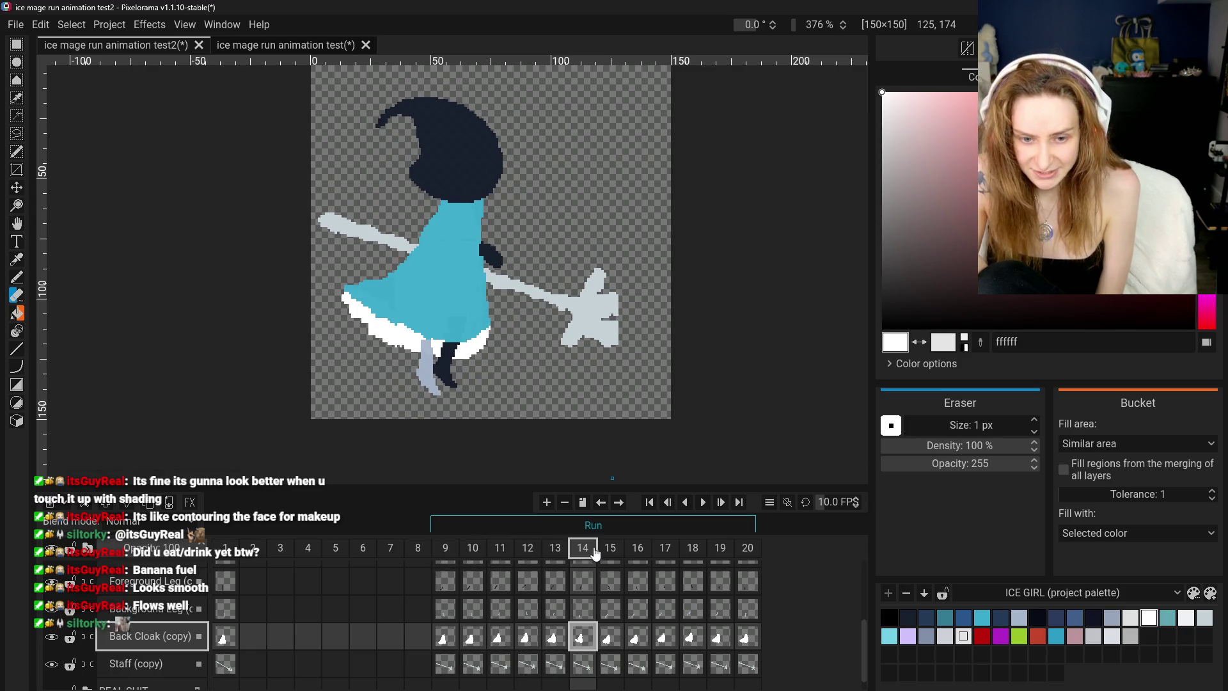
pyautogui.click(610, 553)
pyautogui.click(638, 554)
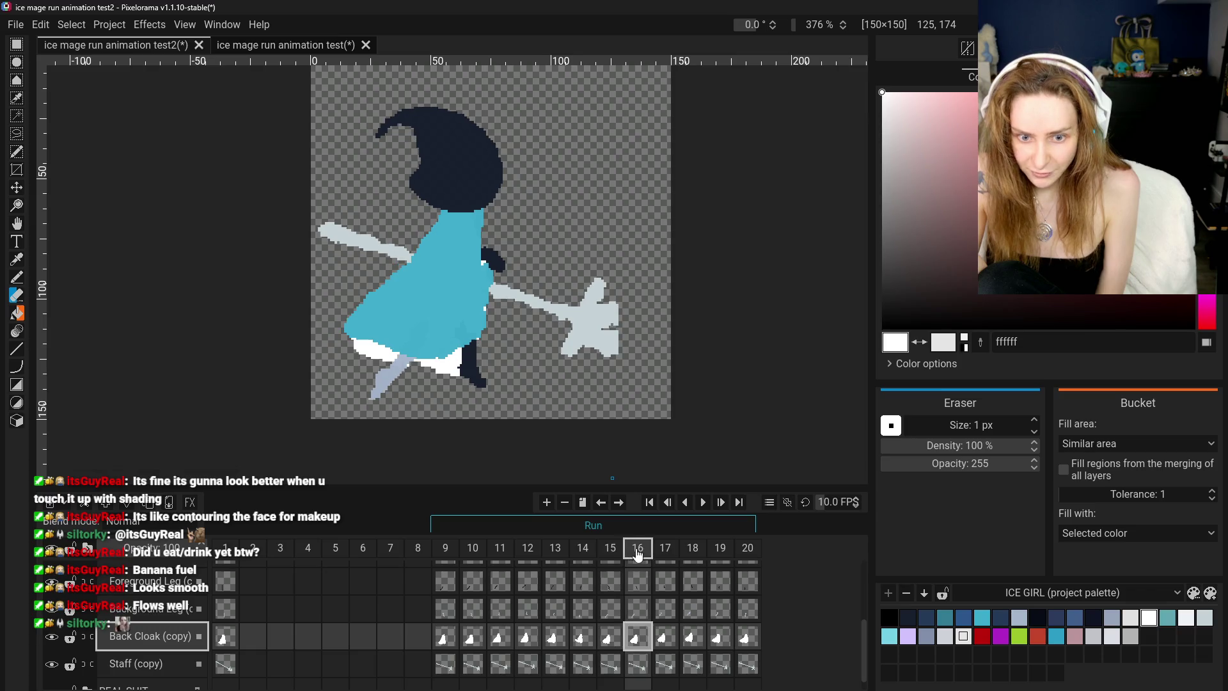
pyautogui.click(665, 554)
pyautogui.click(692, 554)
pyautogui.click(720, 554)
pyautogui.click(747, 553)
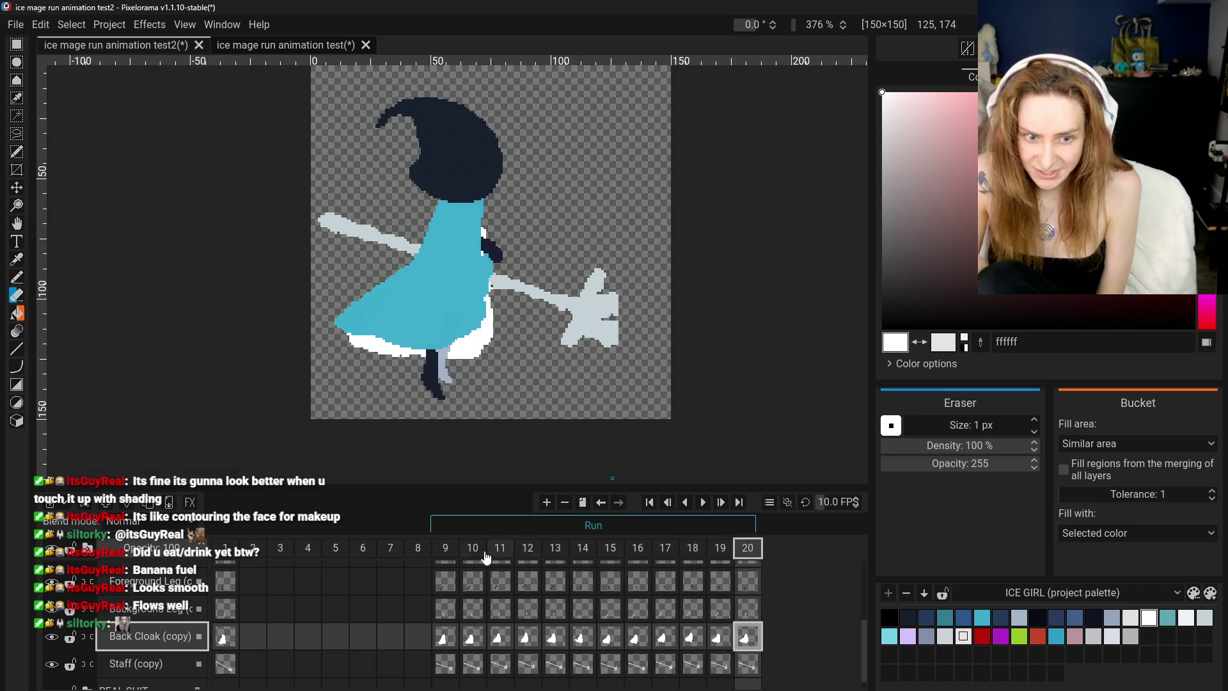
# - Step through frames 9 to 15, then play the run animation with F5
pyautogui.click(445, 554)
pyautogui.click(473, 554)
pyautogui.click(500, 554)
pyautogui.click(528, 552)
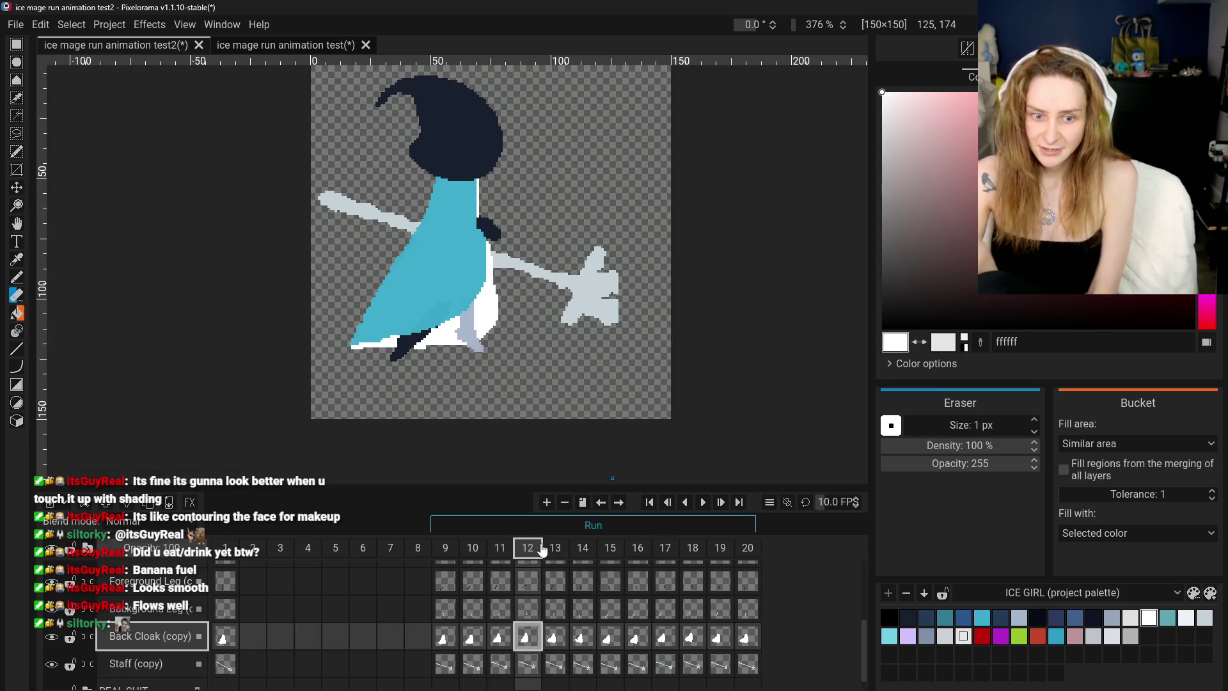
pyautogui.click(555, 552)
pyautogui.click(582, 551)
pyautogui.click(610, 551)
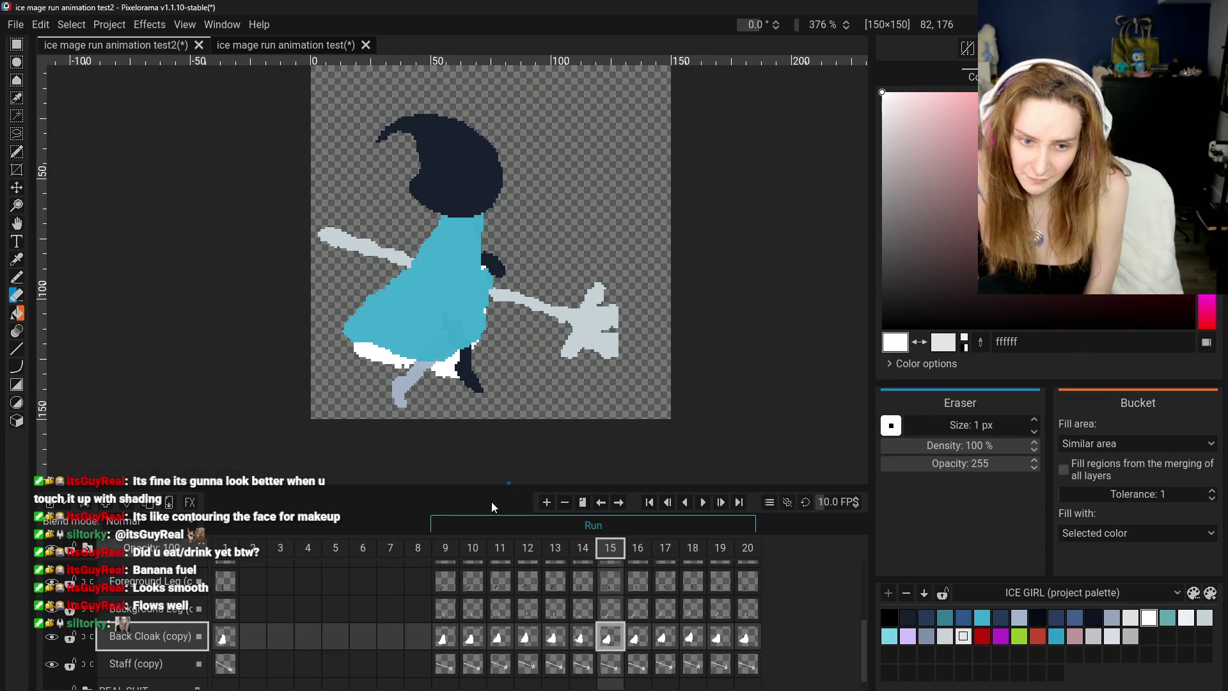
pyautogui.press('F5')
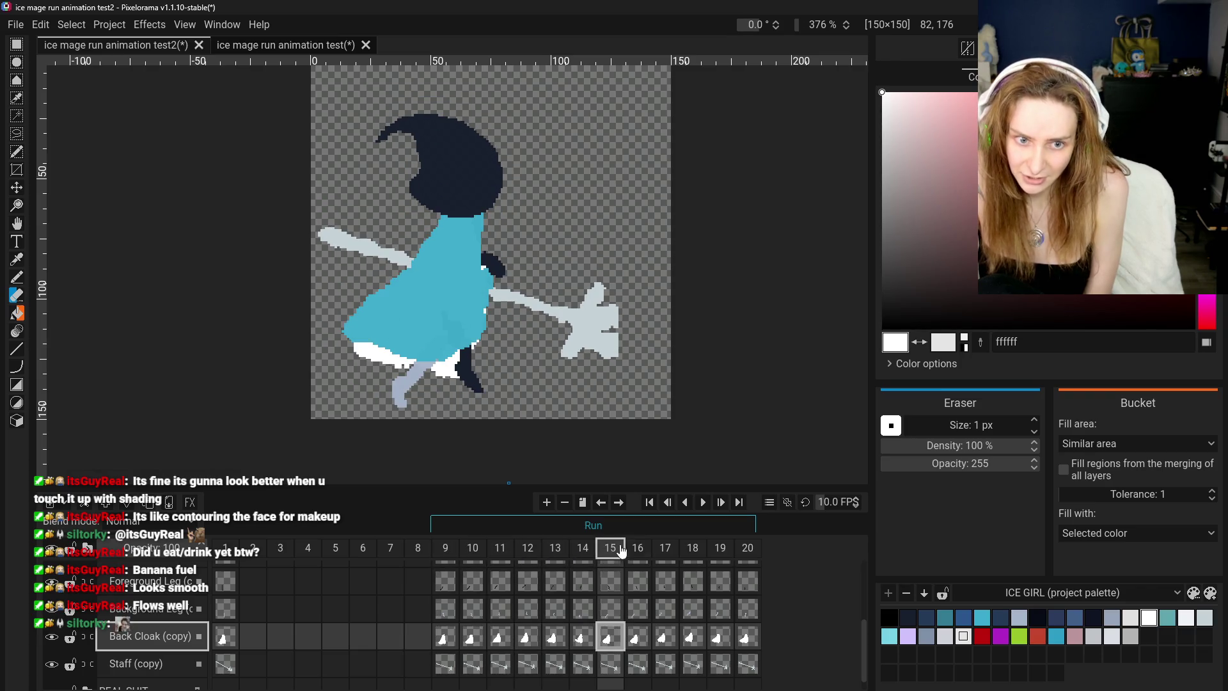
# - Step through frames 16 to 20
pyautogui.click(638, 548)
pyautogui.click(665, 549)
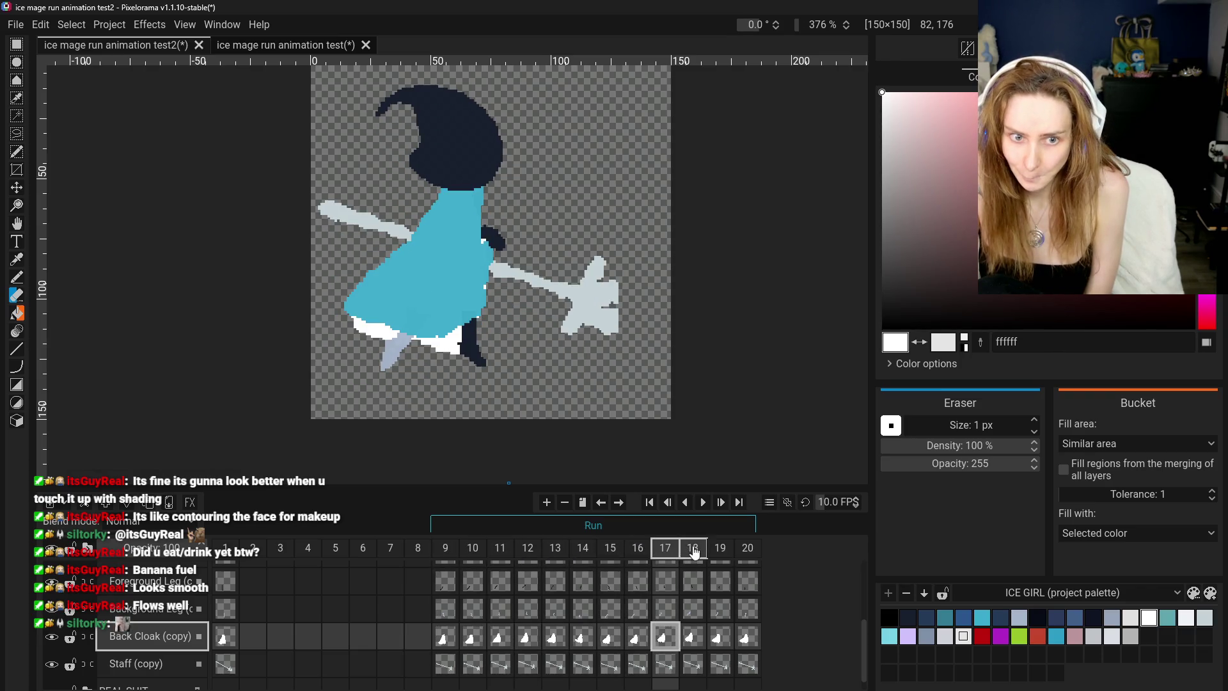
pyautogui.click(695, 550)
pyautogui.click(720, 550)
pyautogui.click(745, 550)
# - Step through frames 10 to 15, compare 14 against 15, then return to frame 9
pyautogui.click(481, 549)
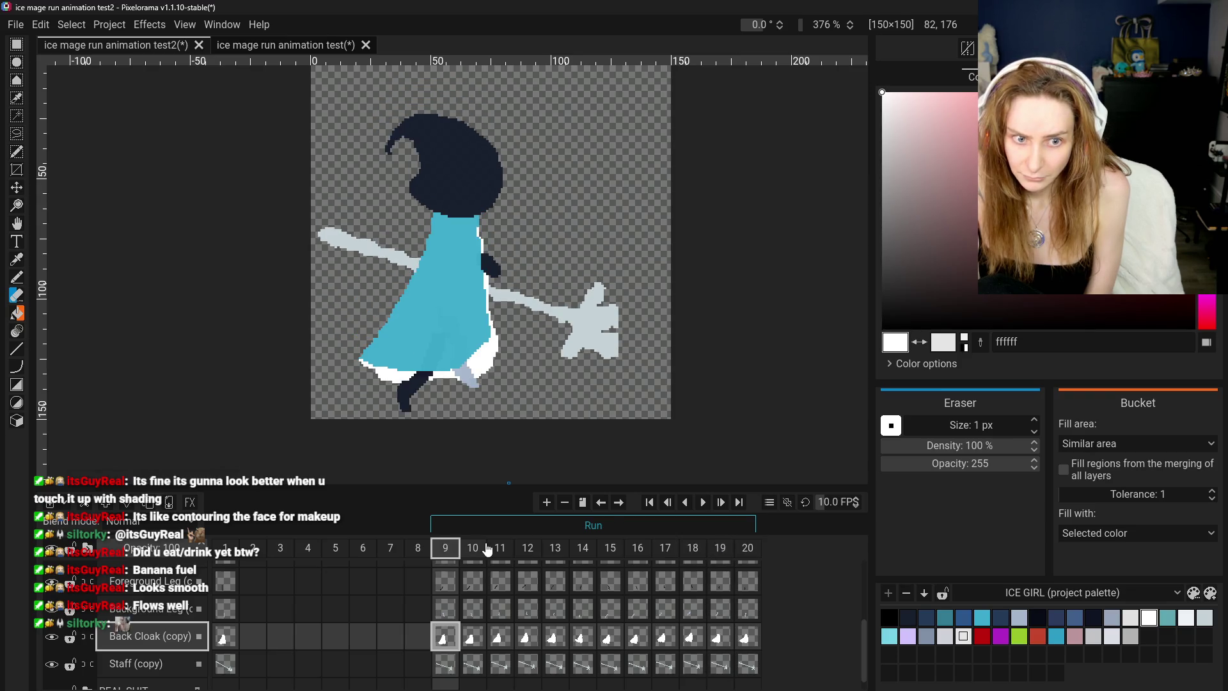
pyautogui.click(500, 549)
pyautogui.click(527, 548)
pyautogui.click(555, 547)
pyautogui.click(574, 547)
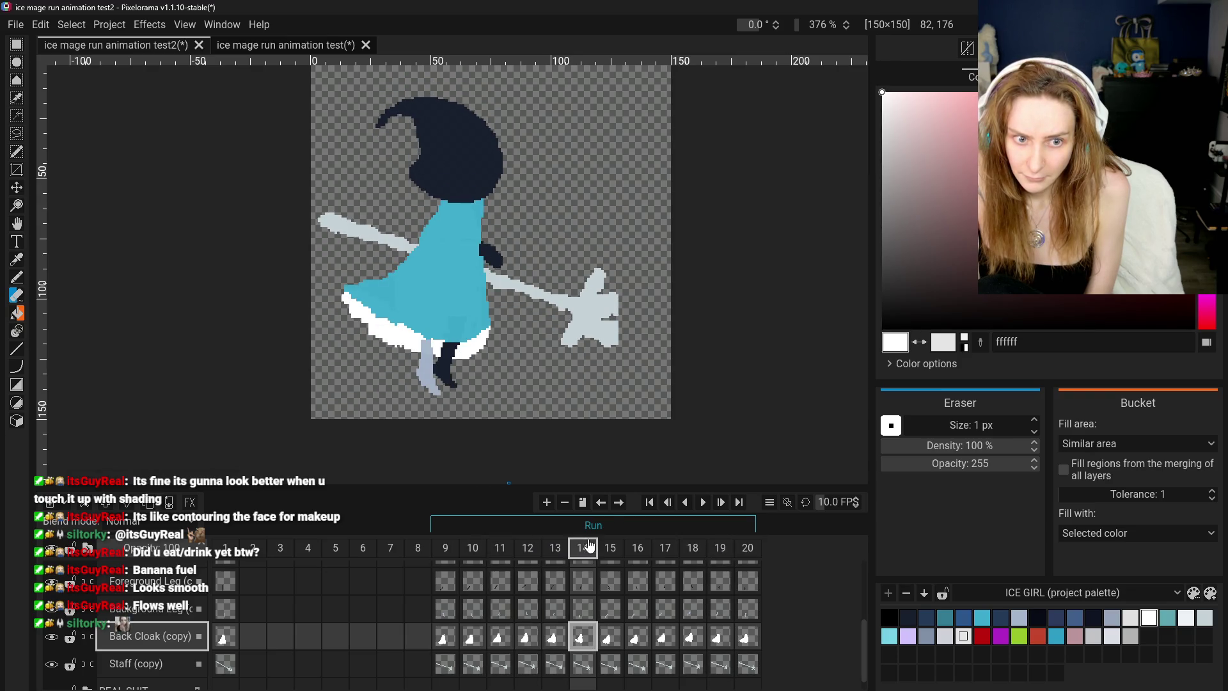
pyautogui.click(603, 547)
pyautogui.click(595, 548)
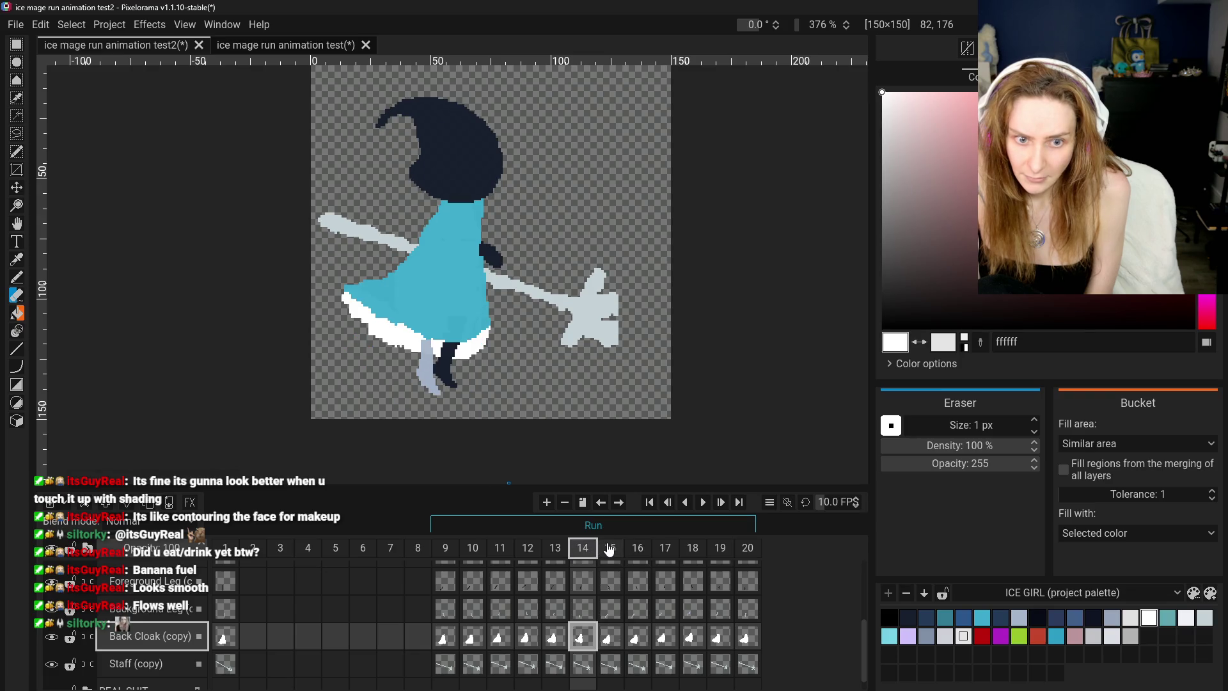
pyautogui.click(608, 548)
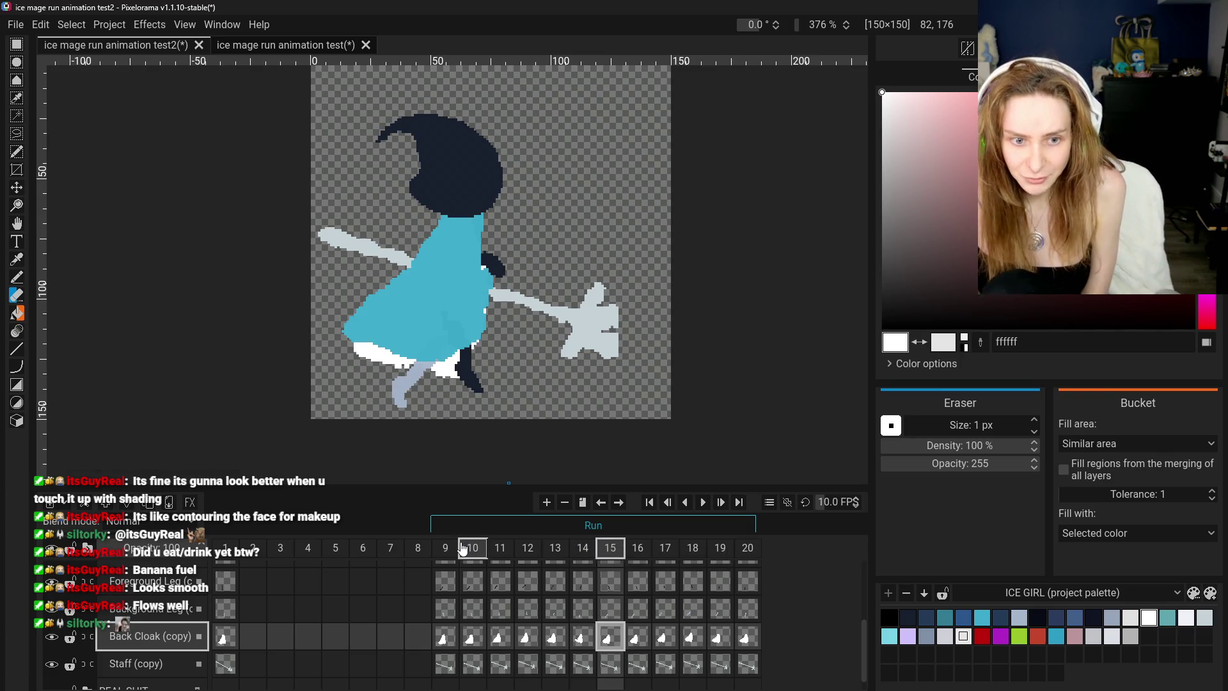
pyautogui.click(462, 549)
pyautogui.click(455, 549)
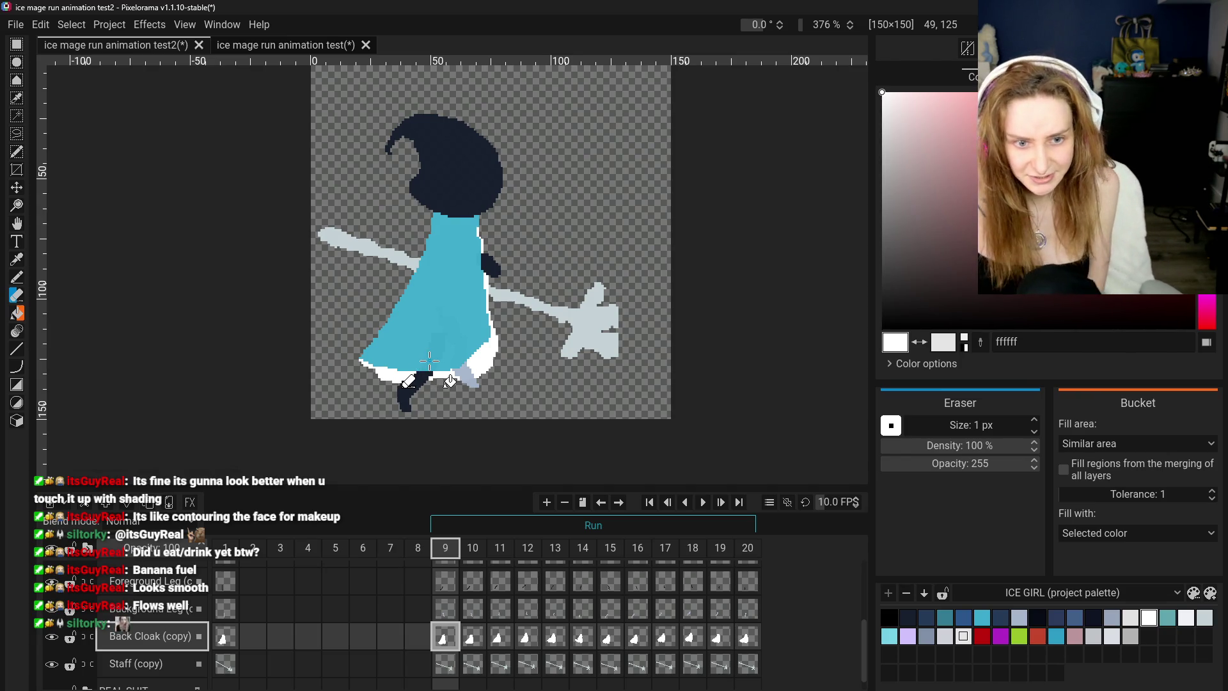
# - Check frame 10, return to frame 9, and save the project with Ctrl+S
pyautogui.click(474, 554)
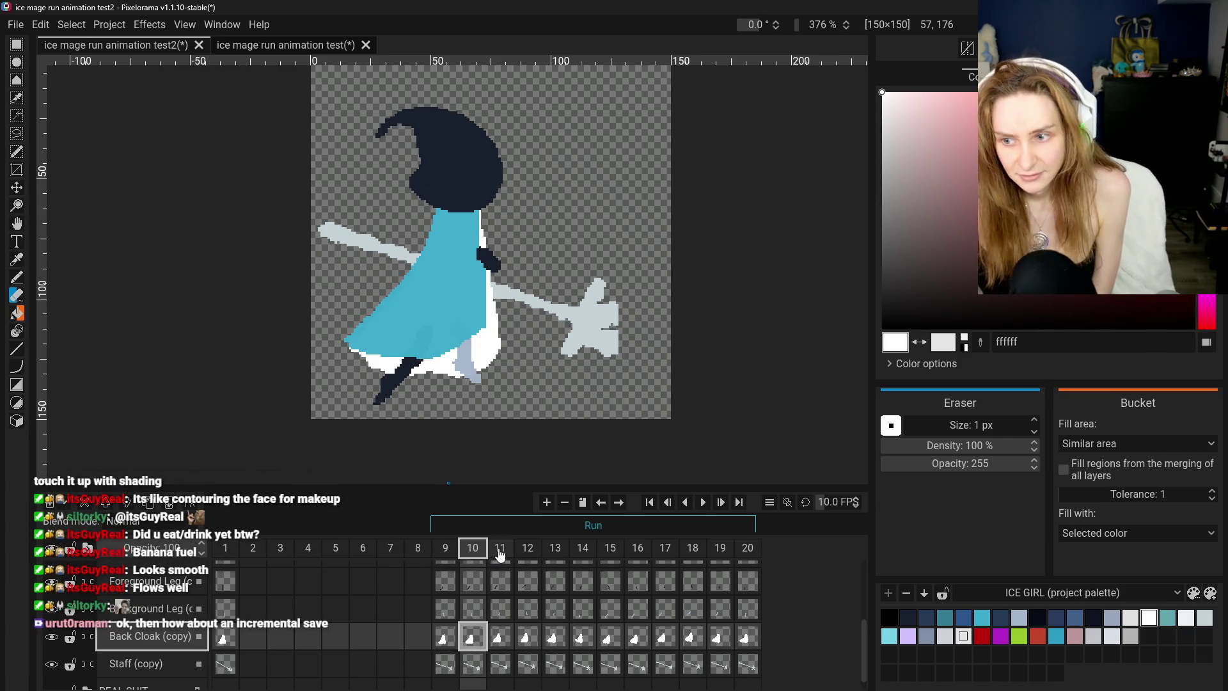
pyautogui.click(436, 553)
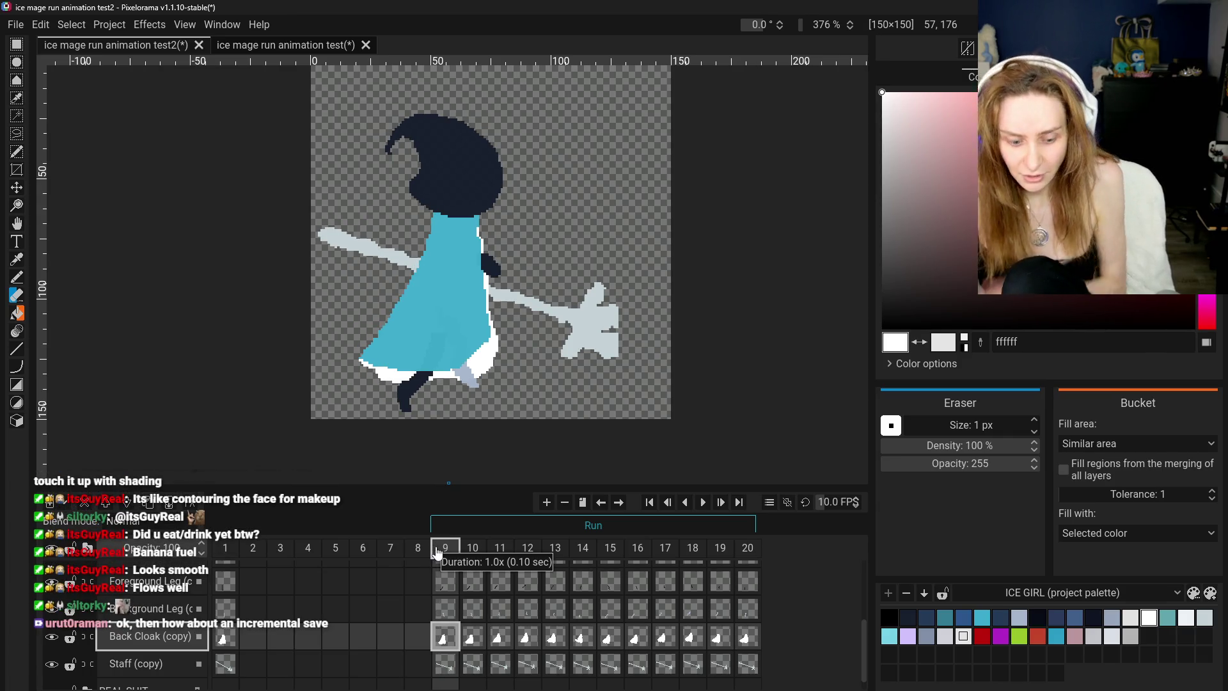
pyautogui.hotkey('ctrl', 's')
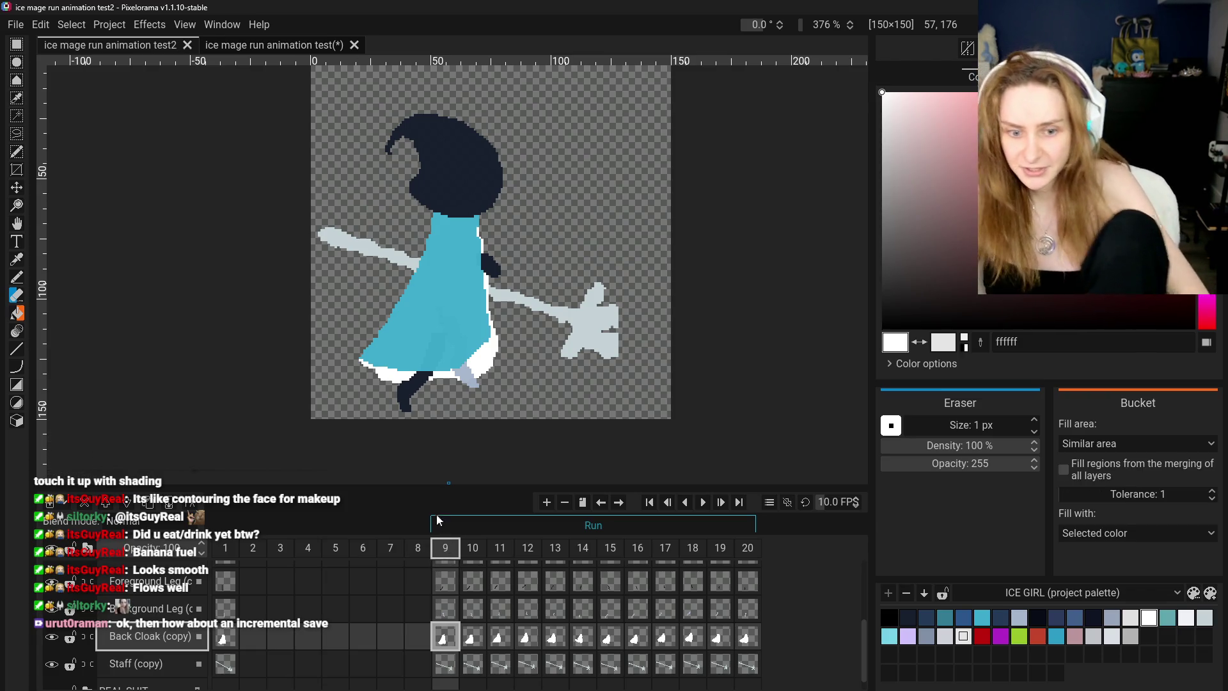
# - Select Front Cloak (copy) on frame 9, view frames 14 and 15, and return to 9
pyautogui.scroll(2, 448, 639)
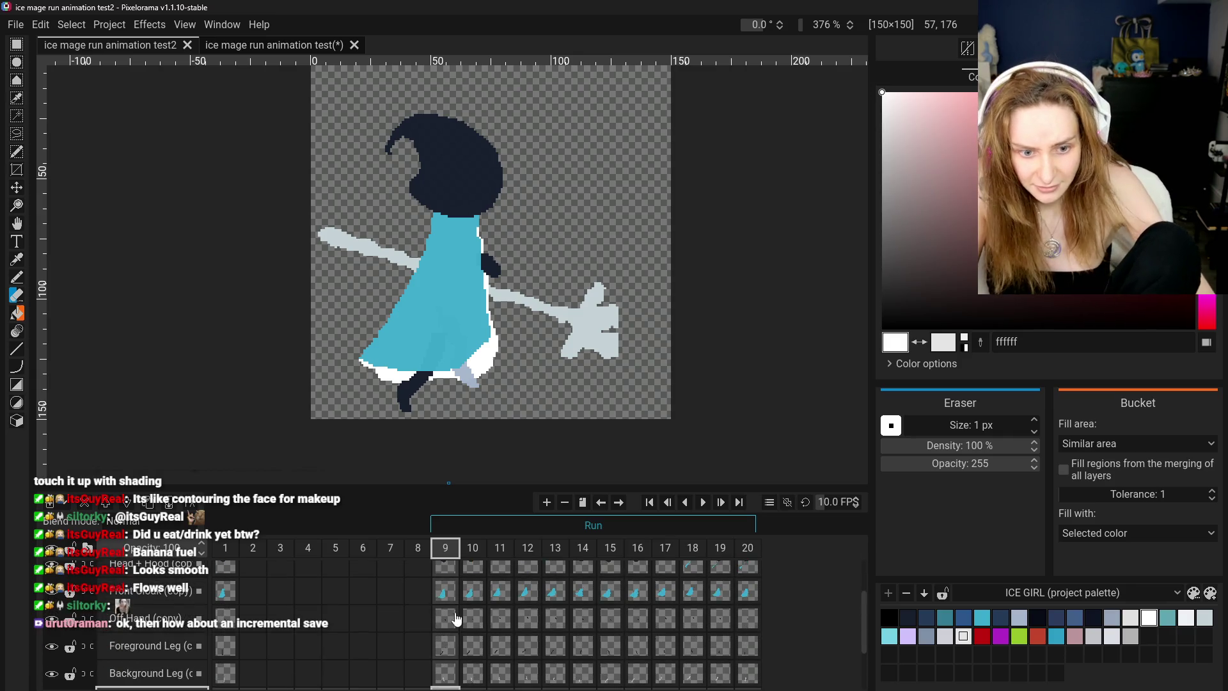
pyautogui.click(448, 594)
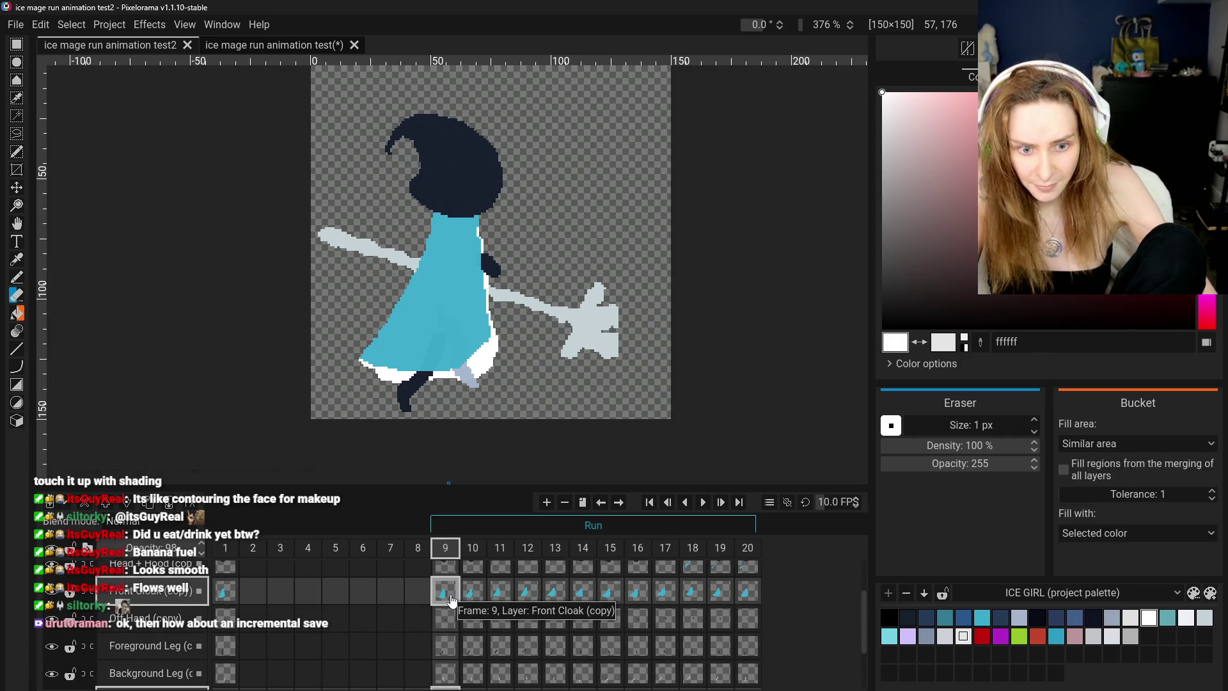
pyautogui.scroll(-1, 561, 598)
pyautogui.scroll(1, 561, 597)
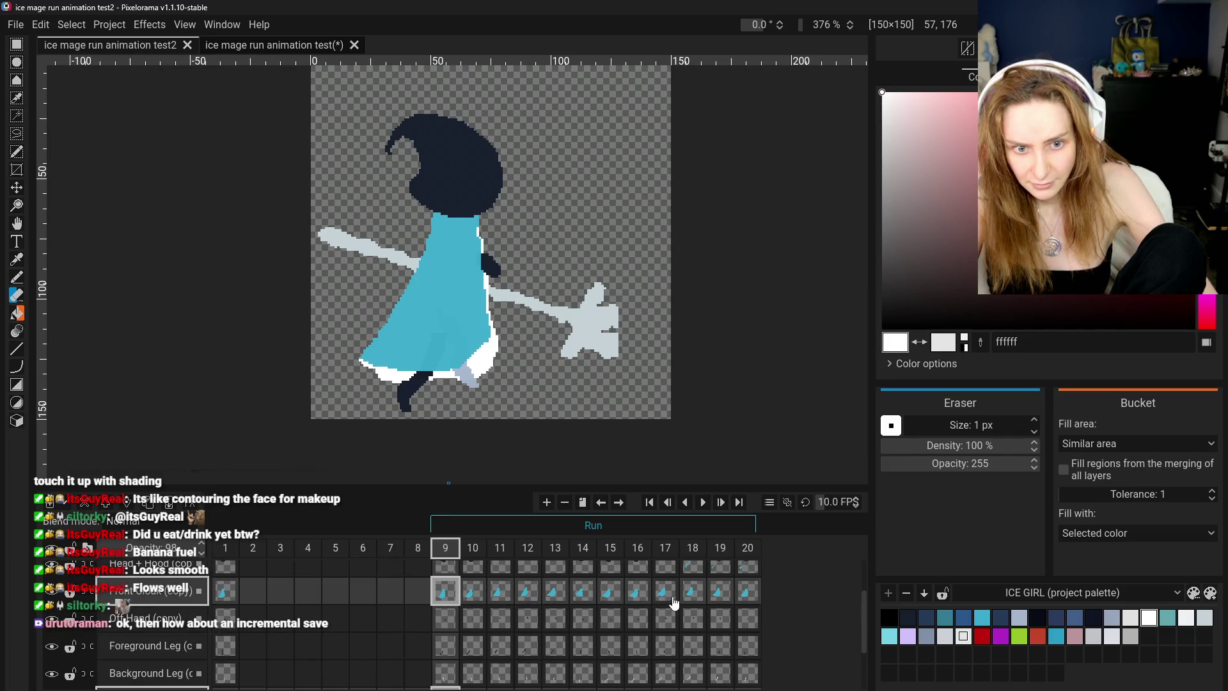
pyautogui.click(581, 591)
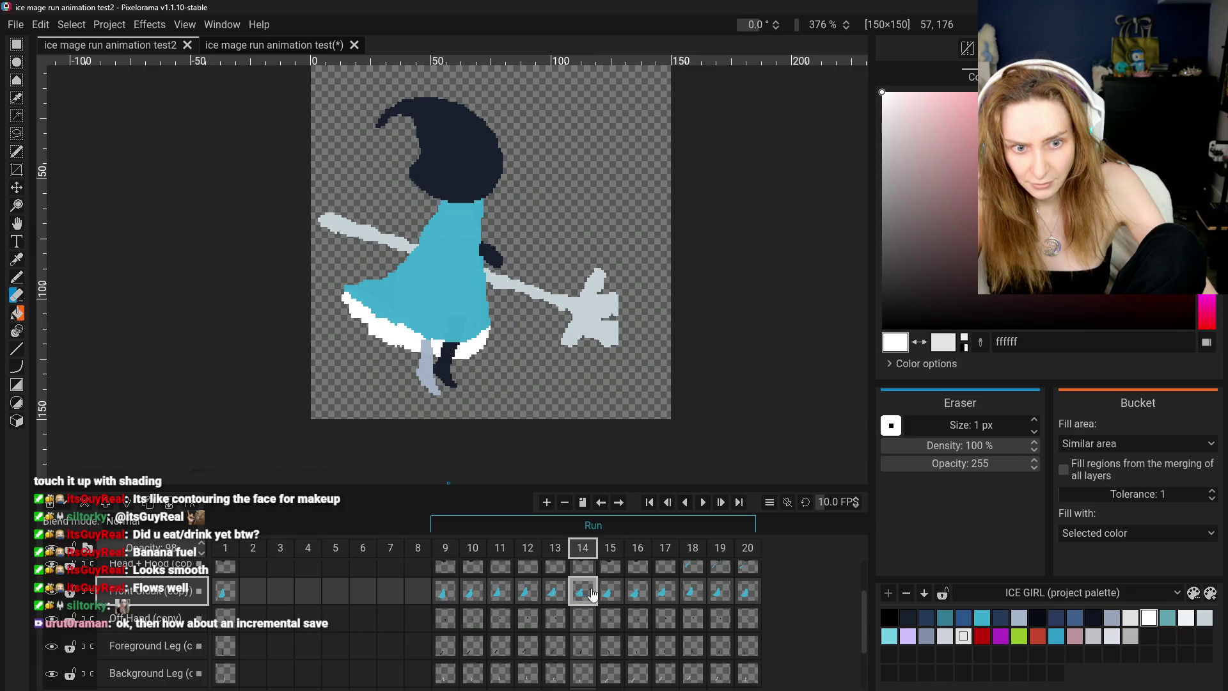
pyautogui.click(611, 591)
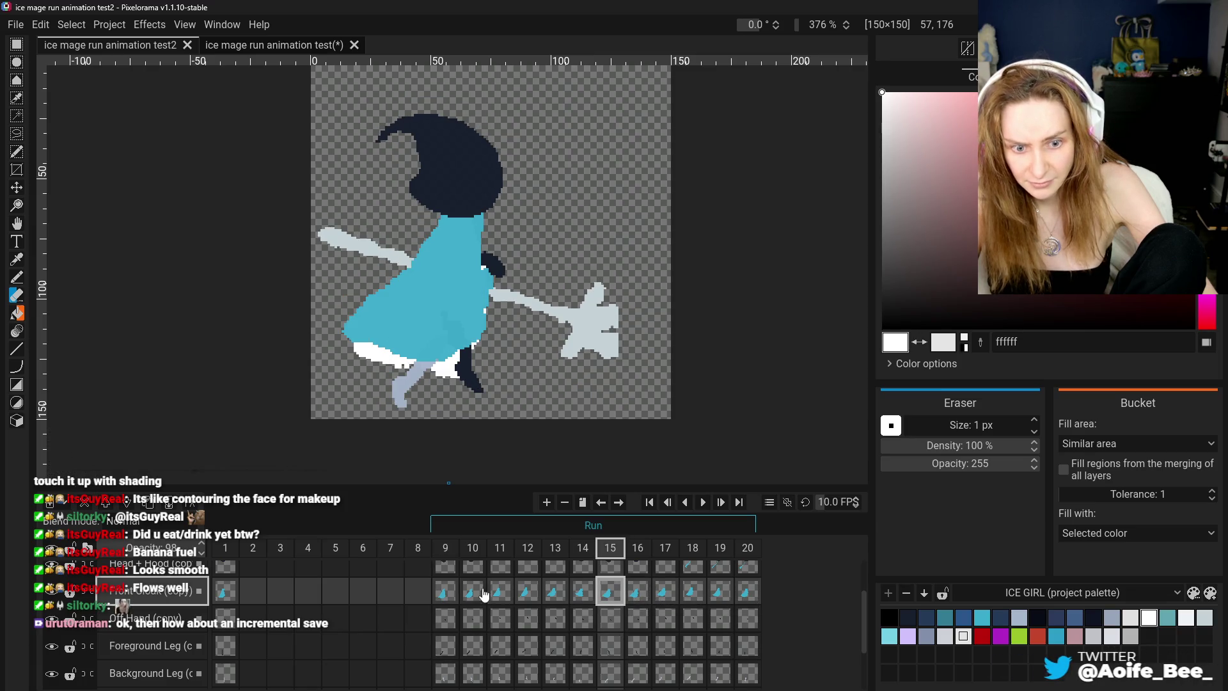
pyautogui.click(445, 592)
# - Flip between the front cloak on frame 9 and frames 16 and 17
pyautogui.click(641, 598)
pyautogui.click(665, 592)
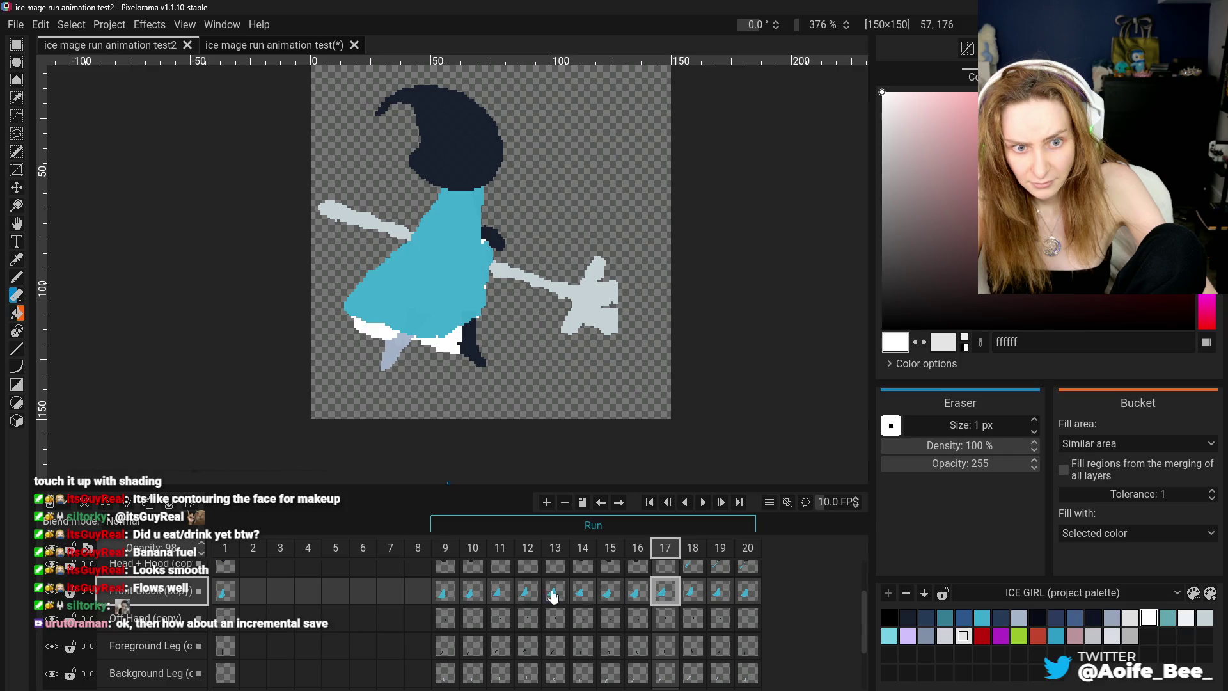
pyautogui.click(457, 595)
pyautogui.click(637, 592)
pyautogui.click(445, 592)
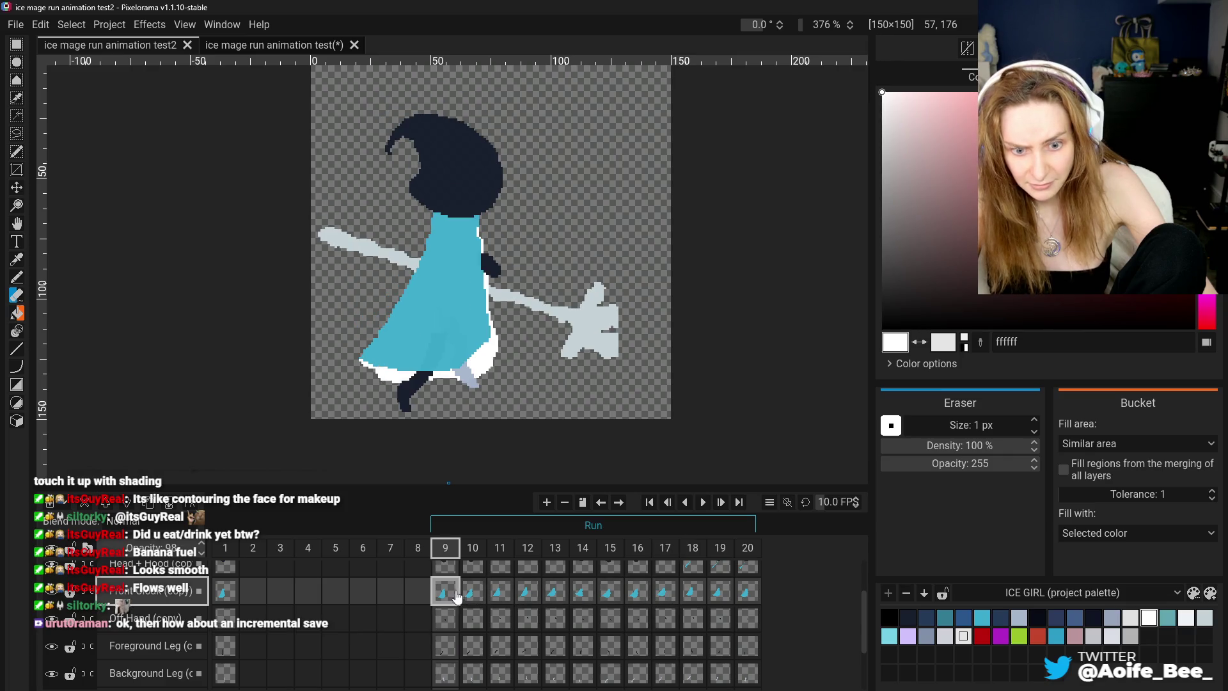
pyautogui.click(638, 592)
pyautogui.click(457, 594)
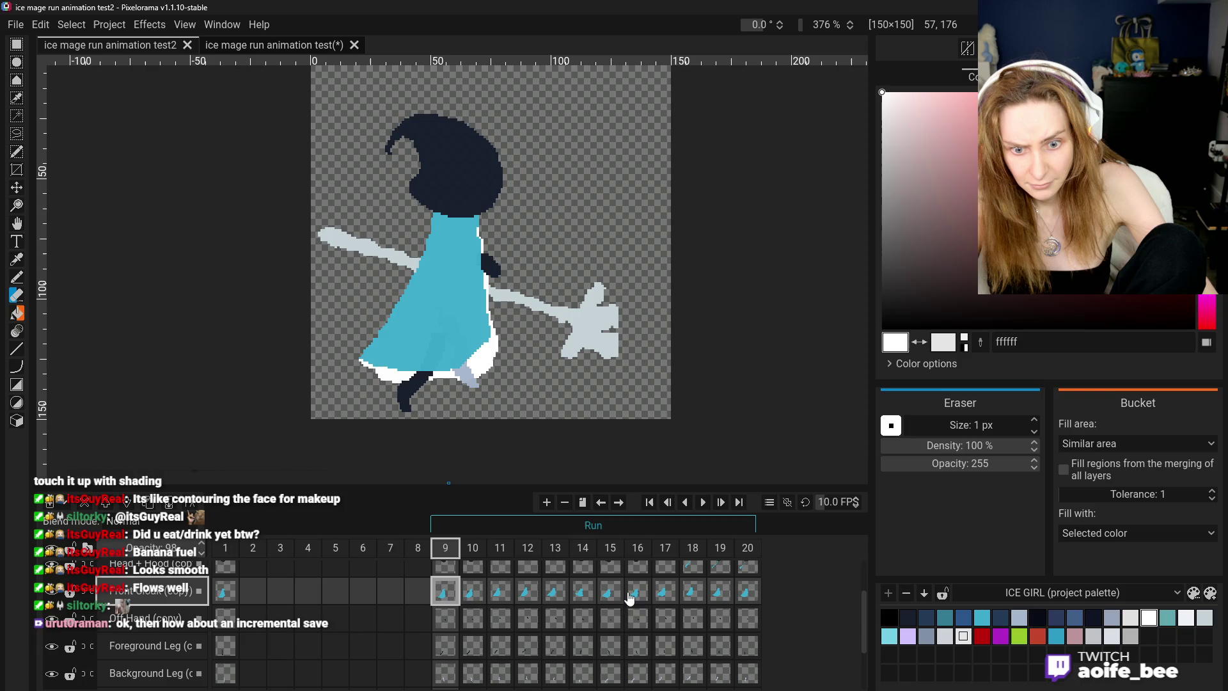
pyautogui.click(630, 598)
pyautogui.click(455, 595)
# - Compare the front cloak on frame 15 against frames 9 and 14
pyautogui.click(609, 596)
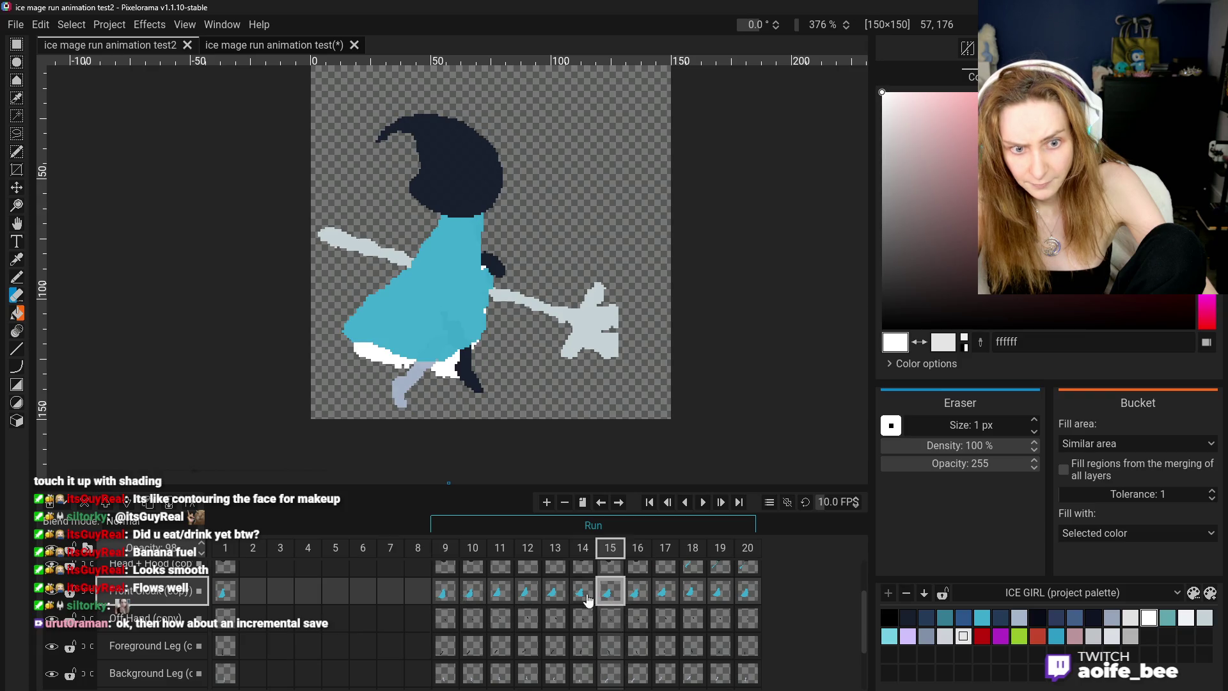
pyautogui.click(451, 593)
pyautogui.click(609, 595)
pyautogui.click(579, 595)
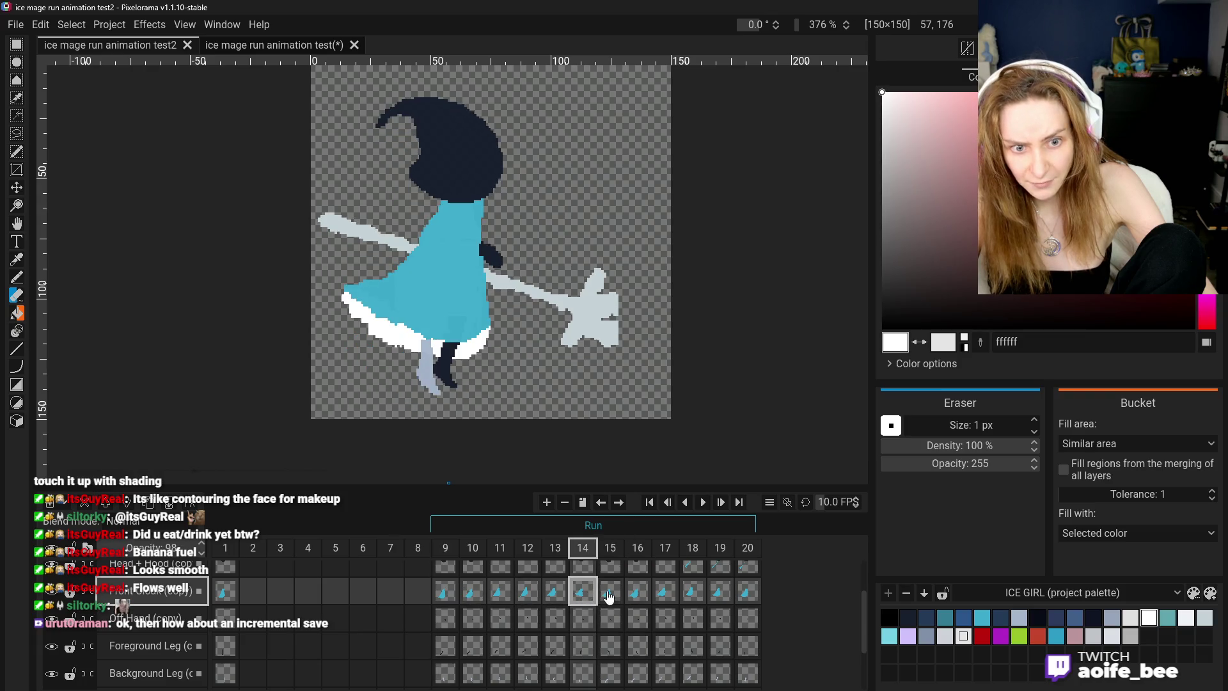
pyautogui.click(609, 595)
pyautogui.click(576, 596)
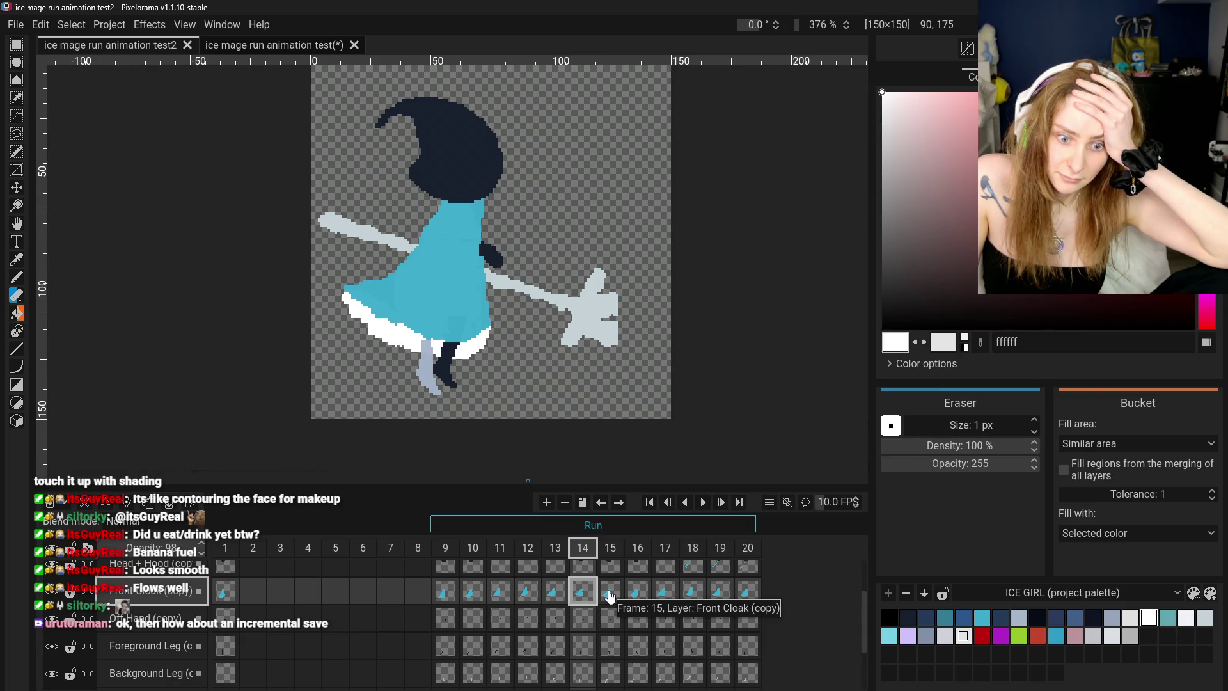
# - Step through the front cloak poses from frame 9 to frame 15
pyautogui.click(445, 591)
pyautogui.click(472, 590)
pyautogui.click(500, 591)
pyautogui.click(527, 591)
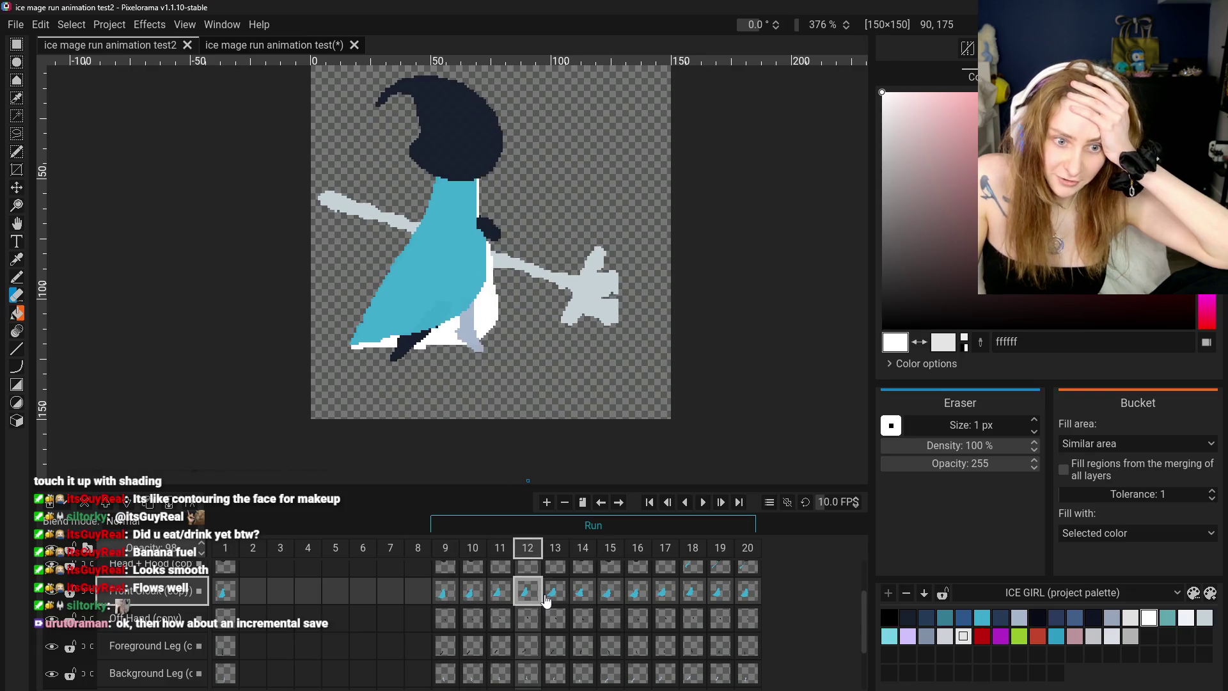
pyautogui.click(548, 596)
pyautogui.click(588, 596)
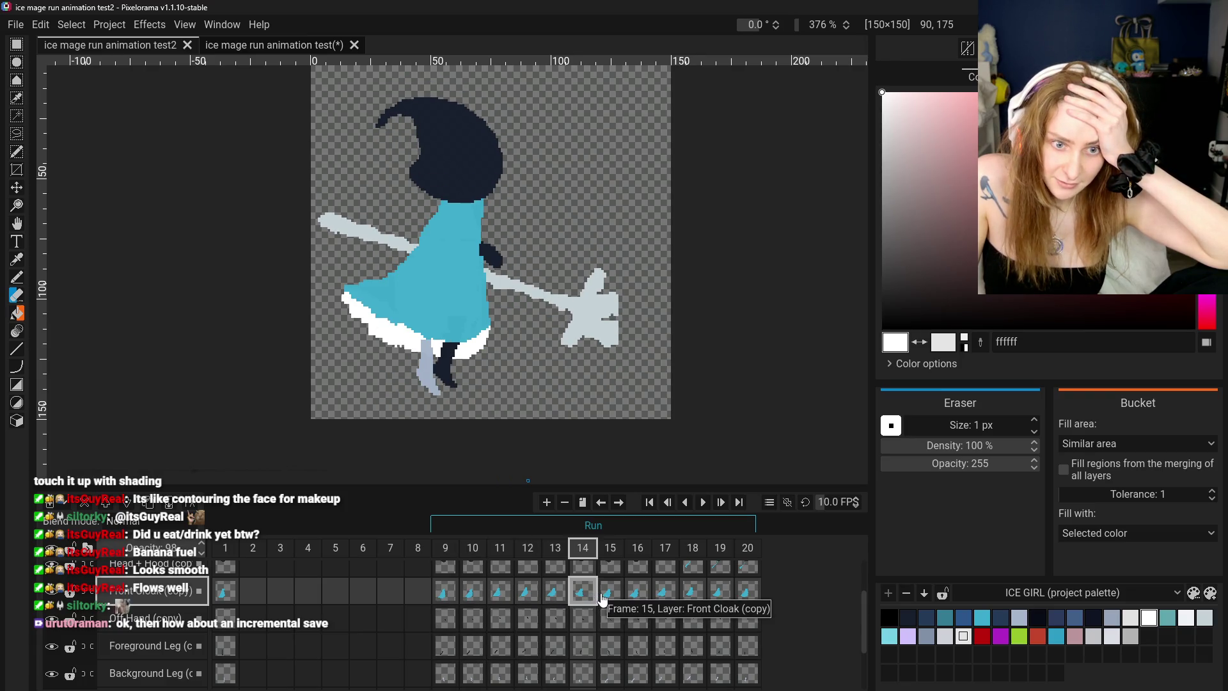
pyautogui.click(601, 596)
# - Flip between frames 13, 14, 15 and 11, then play the run animation
pyautogui.click(555, 594)
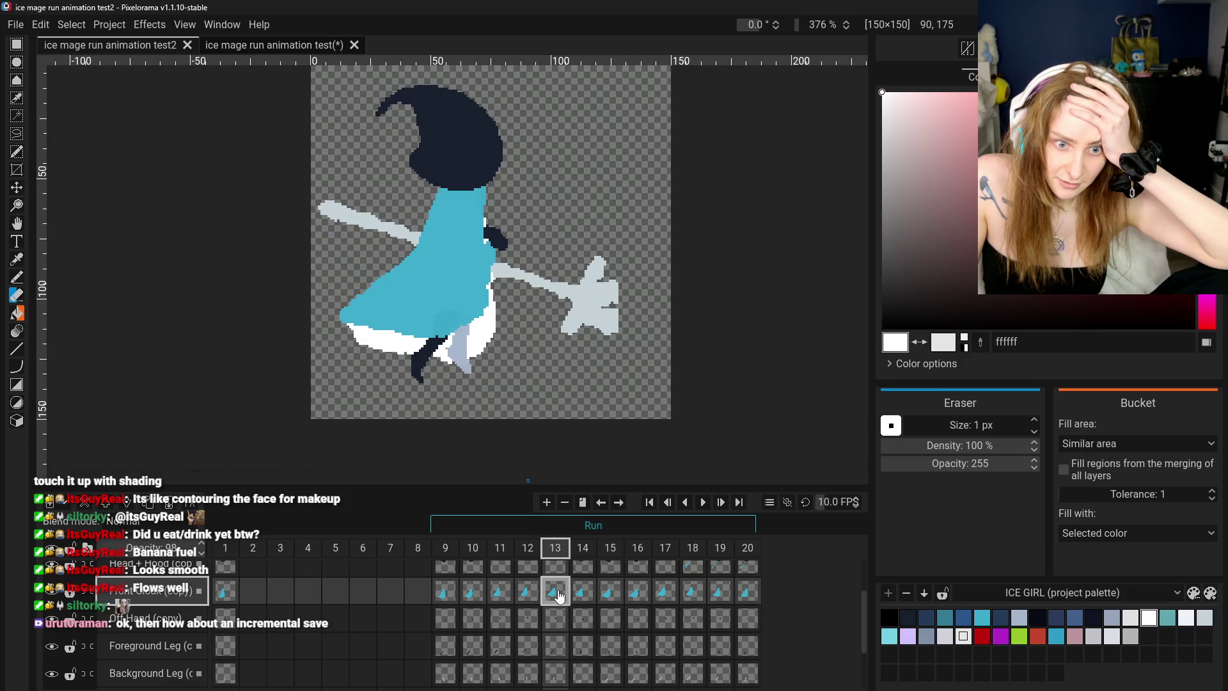
pyautogui.click(588, 596)
pyautogui.click(555, 595)
pyautogui.click(585, 595)
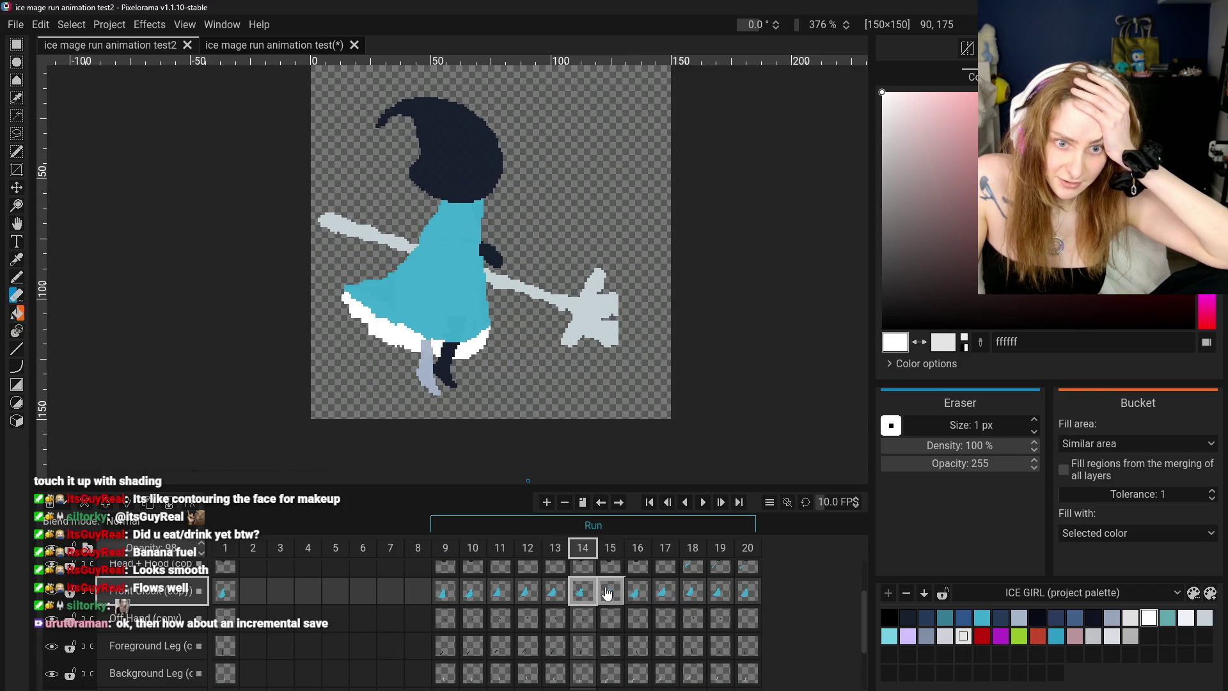
pyautogui.click(607, 594)
pyautogui.click(559, 592)
pyautogui.click(508, 592)
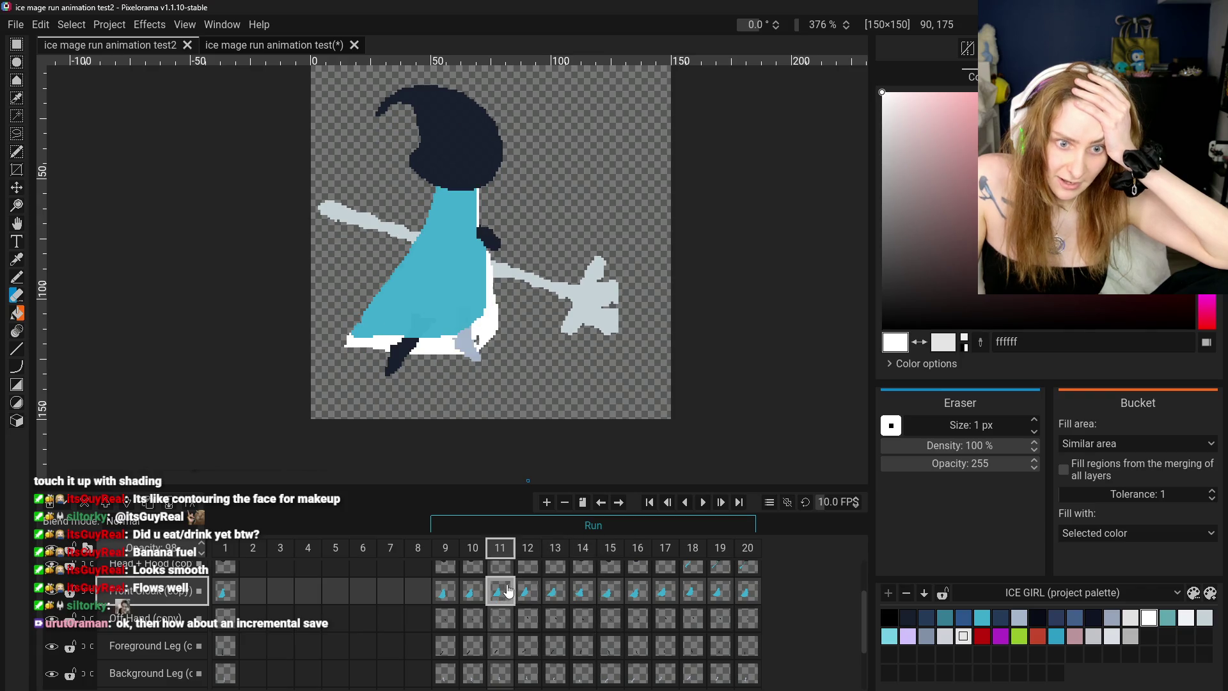
pyautogui.click(703, 503)
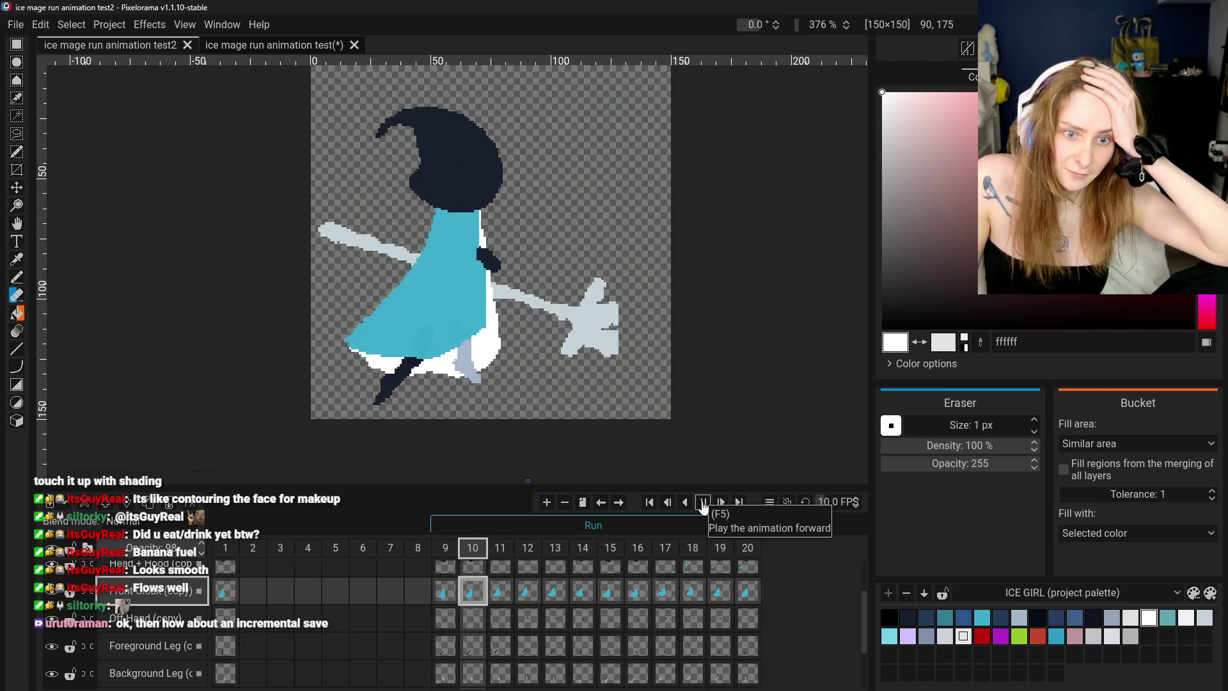
# - Stop the run playback, replay it briefly, then step through frames 10 to 13
pyautogui.click(703, 503)
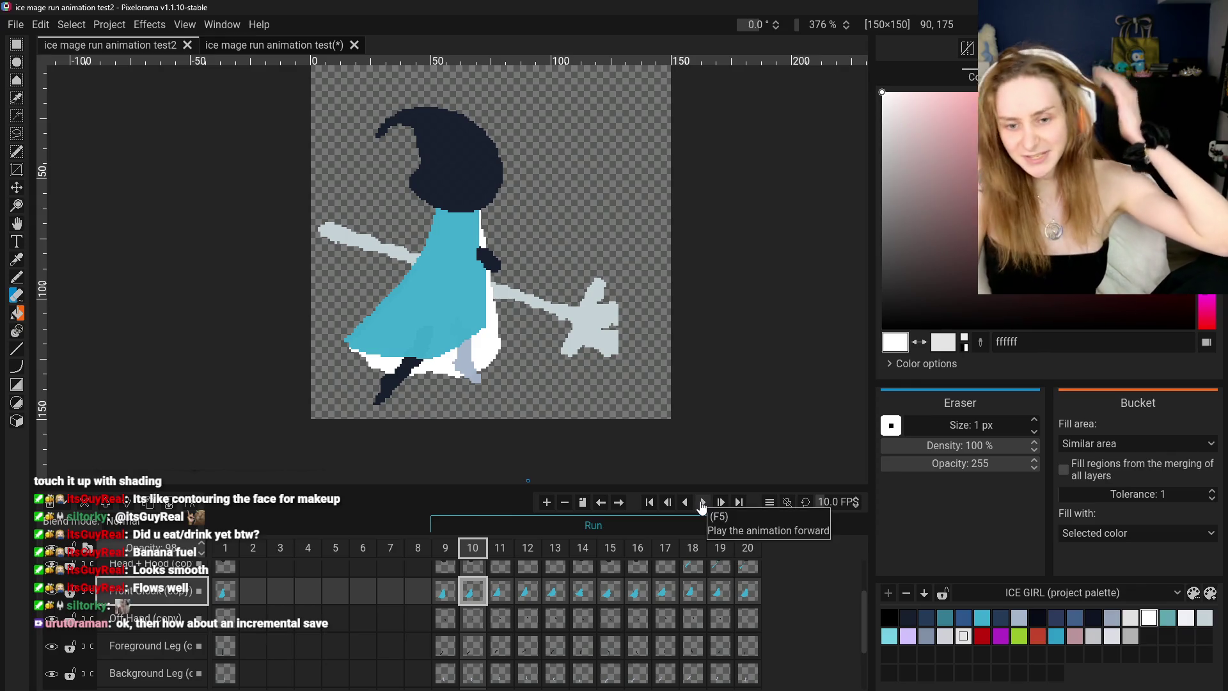
pyautogui.click(701, 504)
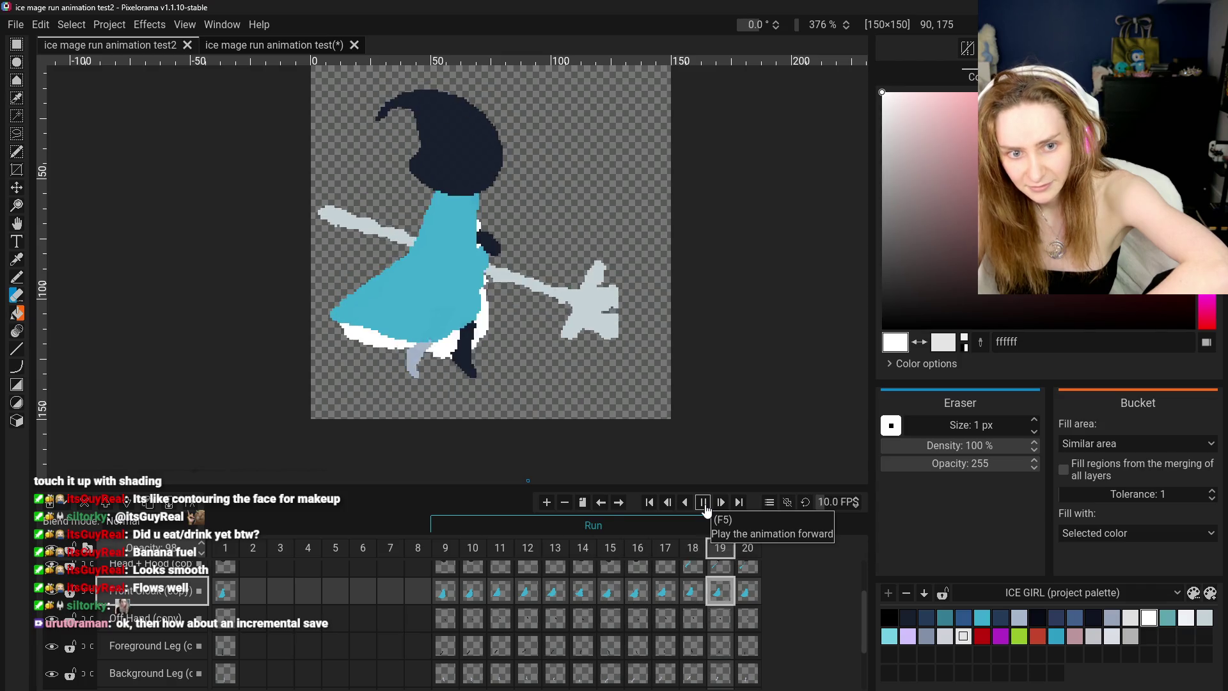
pyautogui.click(704, 505)
pyautogui.click(472, 591)
pyautogui.click(500, 591)
pyautogui.click(527, 591)
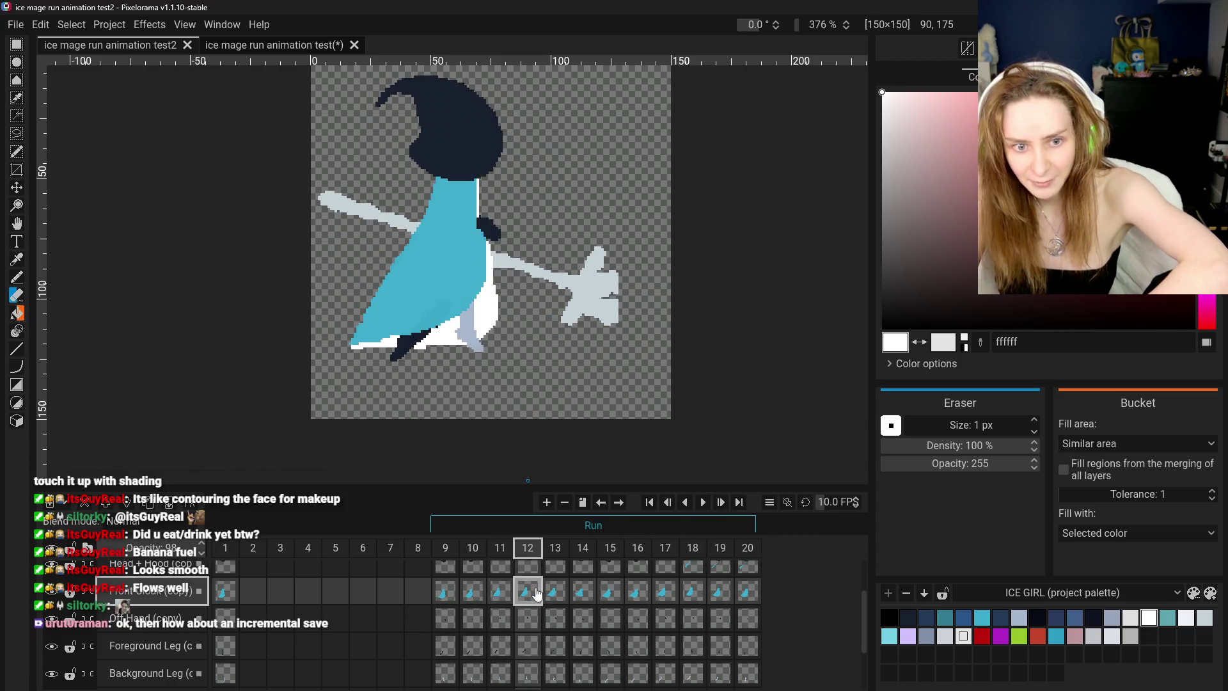
pyautogui.click(553, 594)
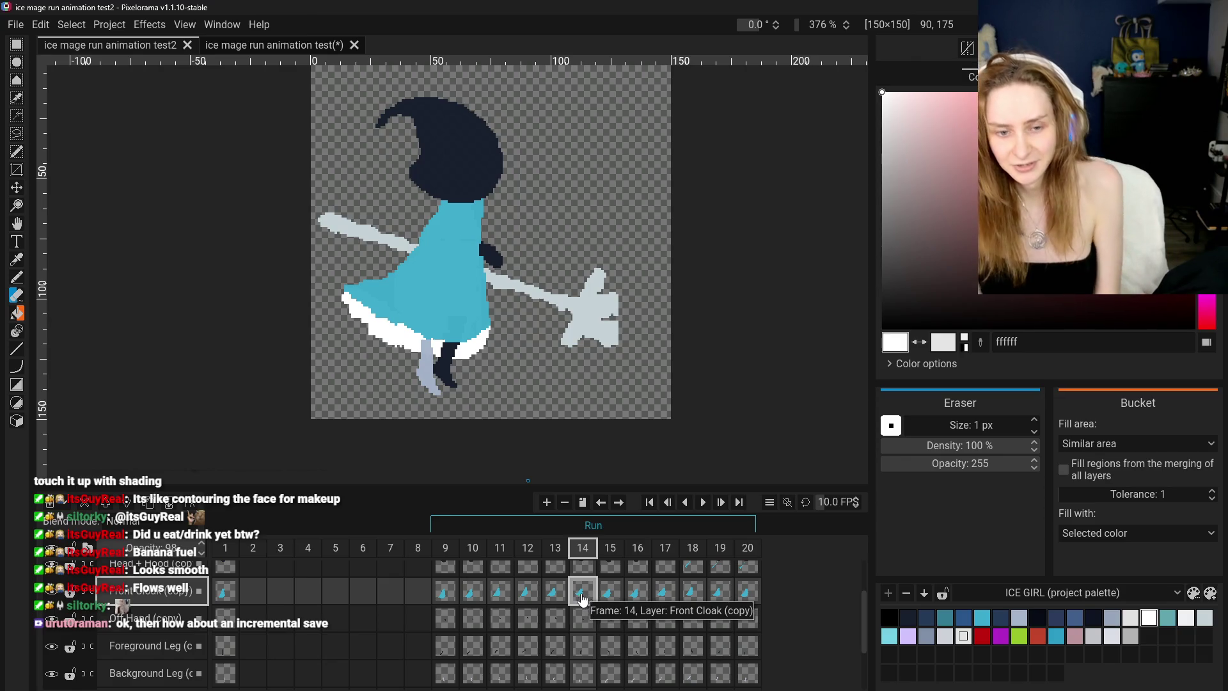
pyautogui.click(552, 594)
pyautogui.press('Right')
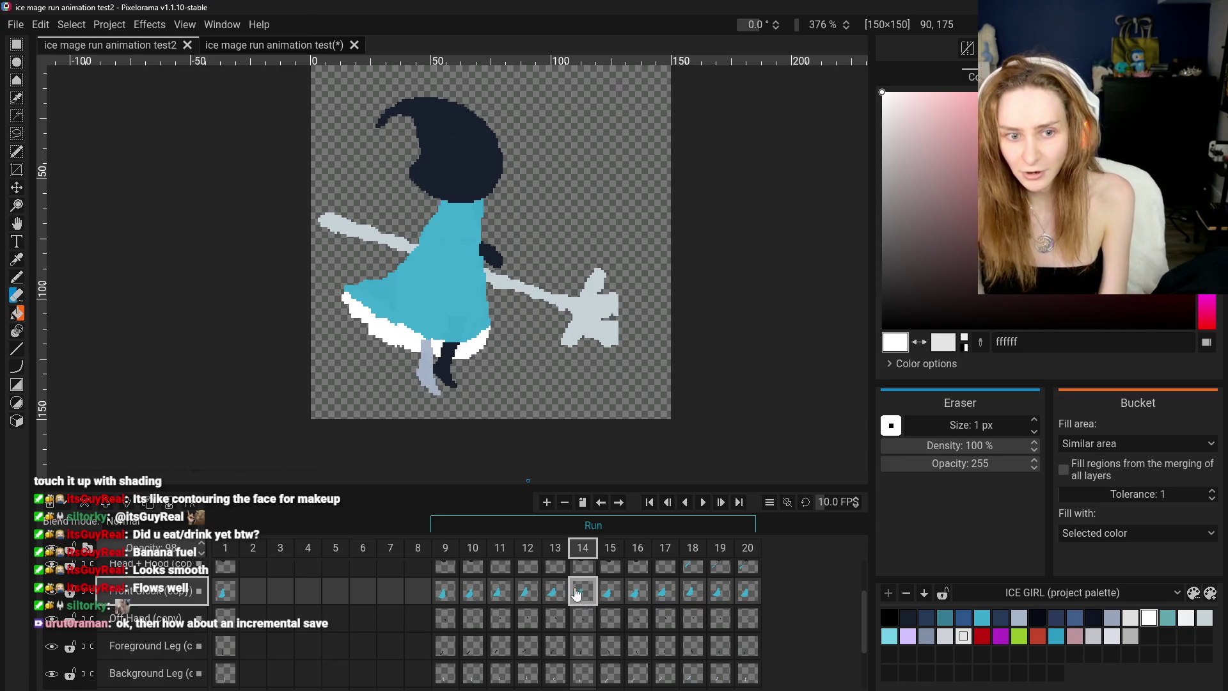
pyautogui.press('Left')
pyautogui.press('Left')
pyautogui.press('Left')
pyautogui.press('Right')
pyautogui.press('Right')
pyautogui.press('Right')
# - Step through the run poses from frame 9 to frame 15
pyautogui.click(582, 597)
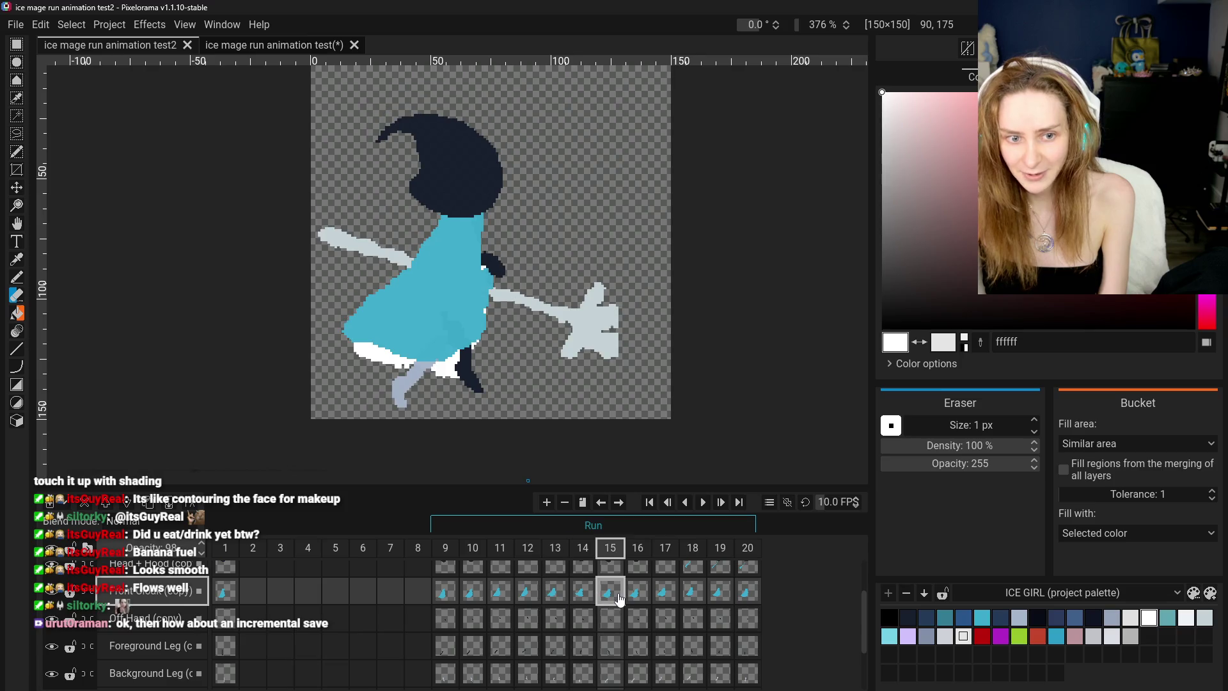
pyautogui.click(463, 595)
pyautogui.click(445, 594)
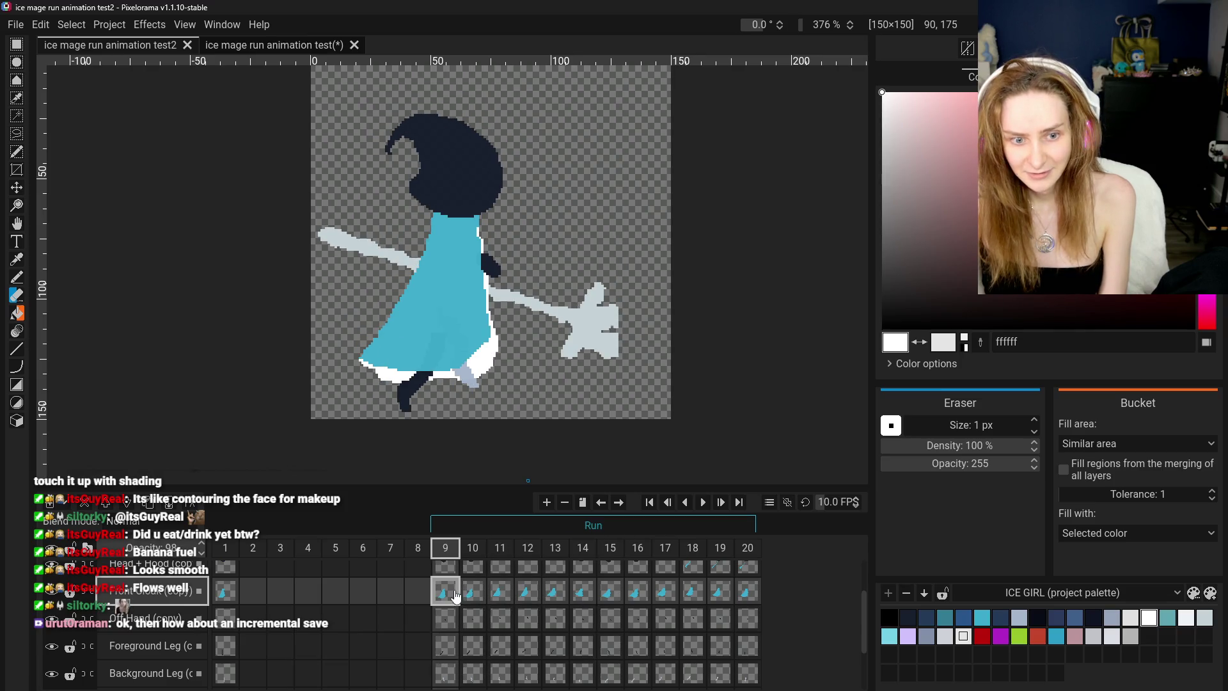
pyautogui.click(472, 594)
pyautogui.click(500, 594)
pyautogui.click(539, 596)
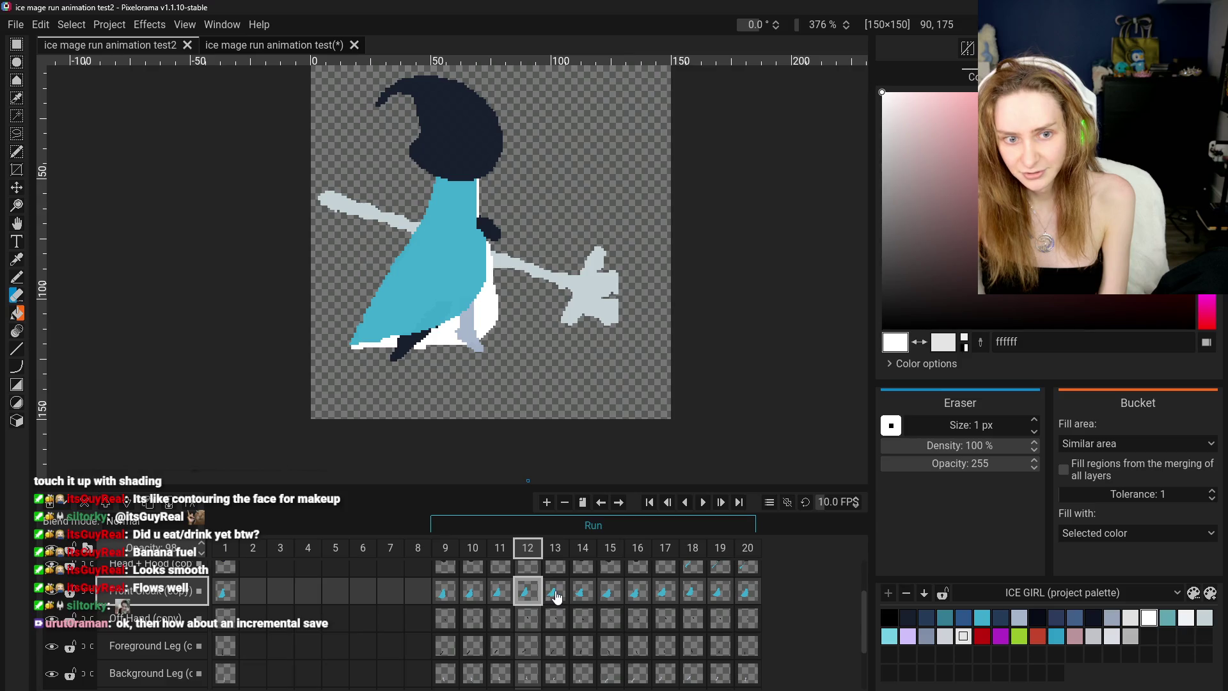
pyautogui.click(556, 595)
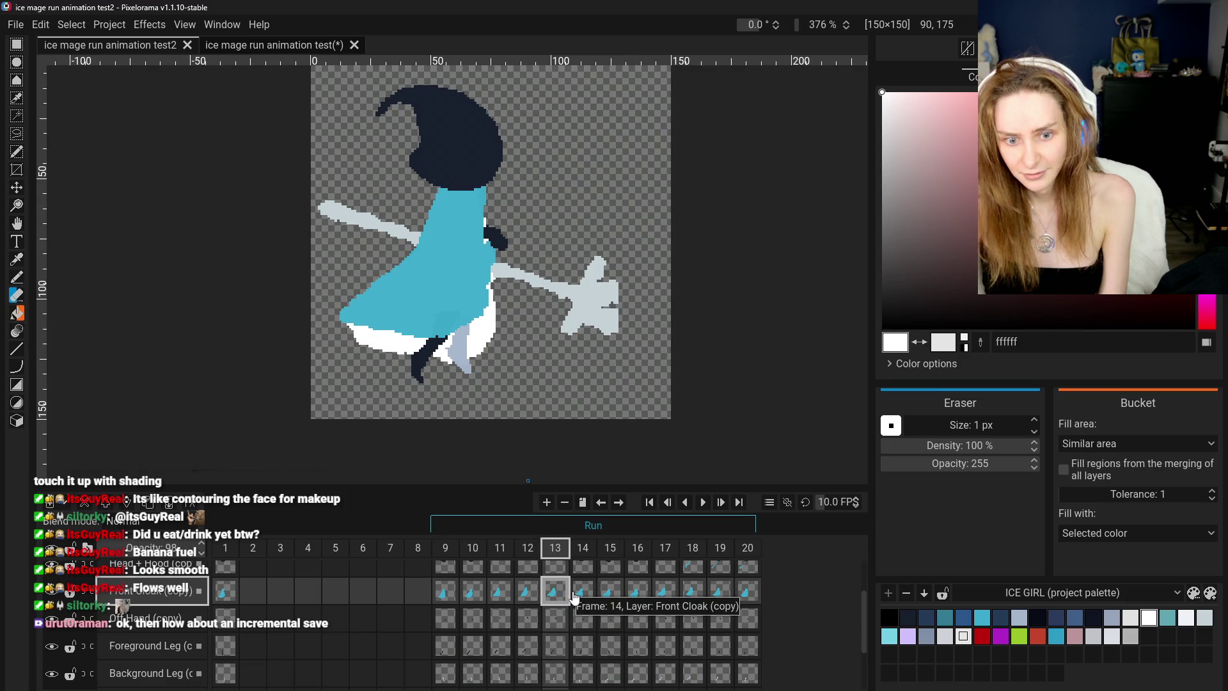
pyautogui.click(581, 592)
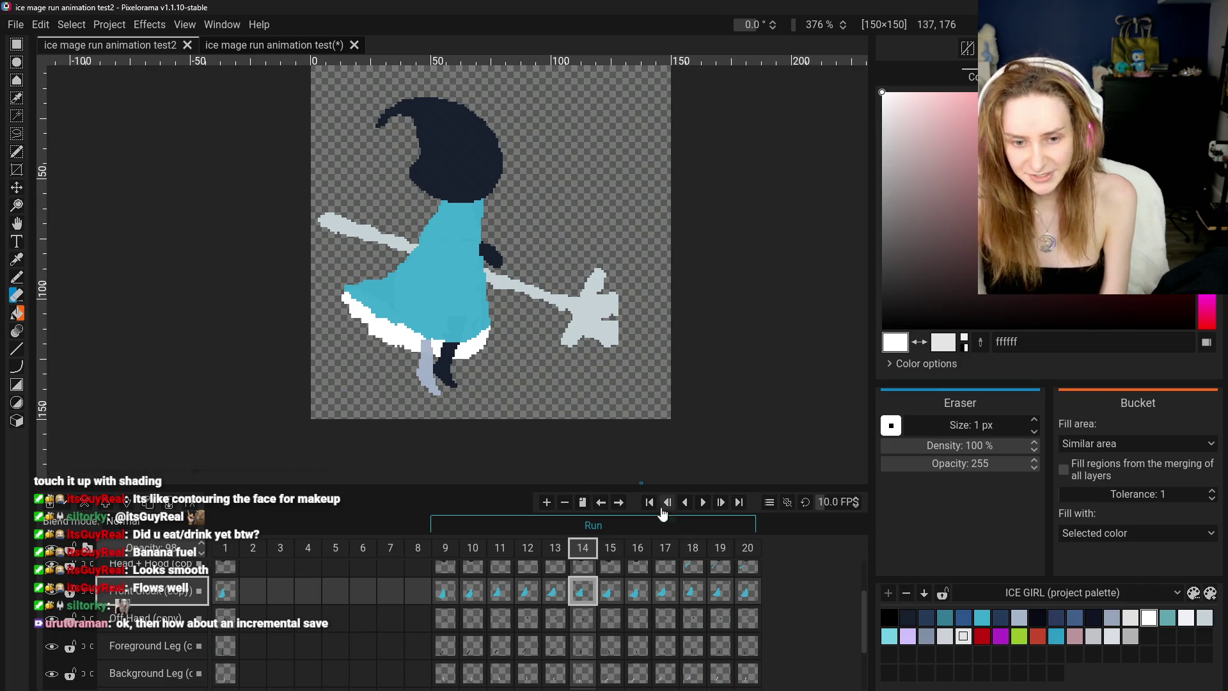
pyautogui.click(612, 593)
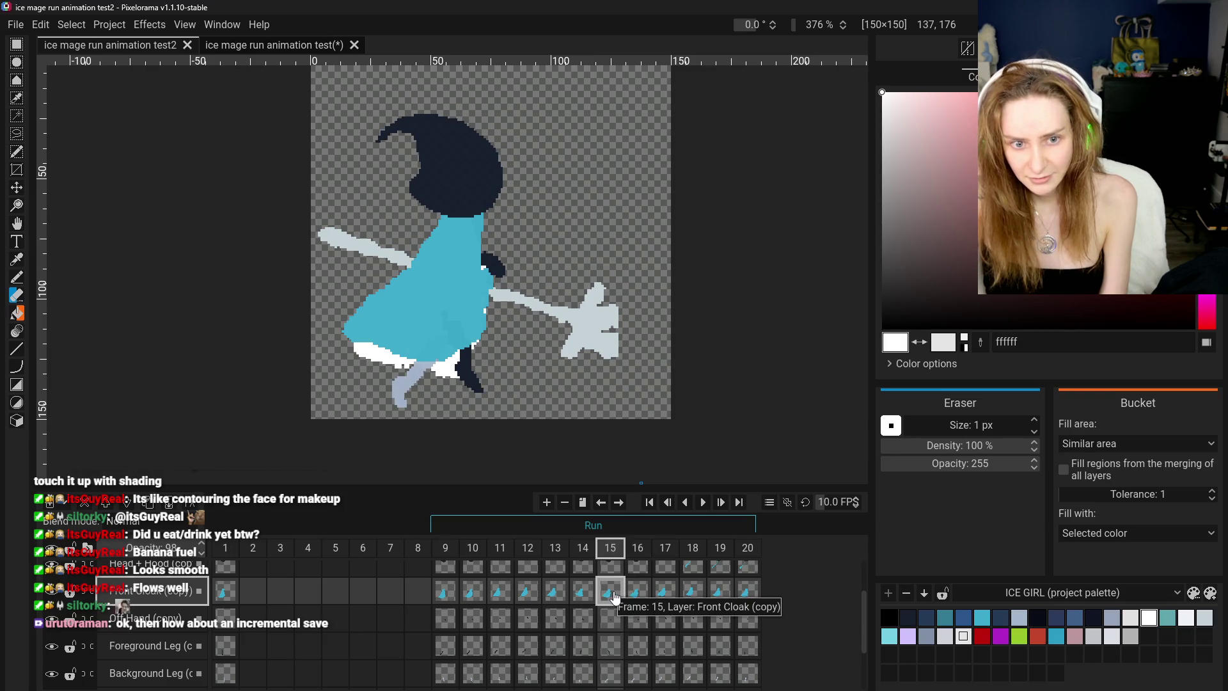
# - Flip between frames 9 and 15 to compare the poses, ending on frame 15
pyautogui.click(448, 595)
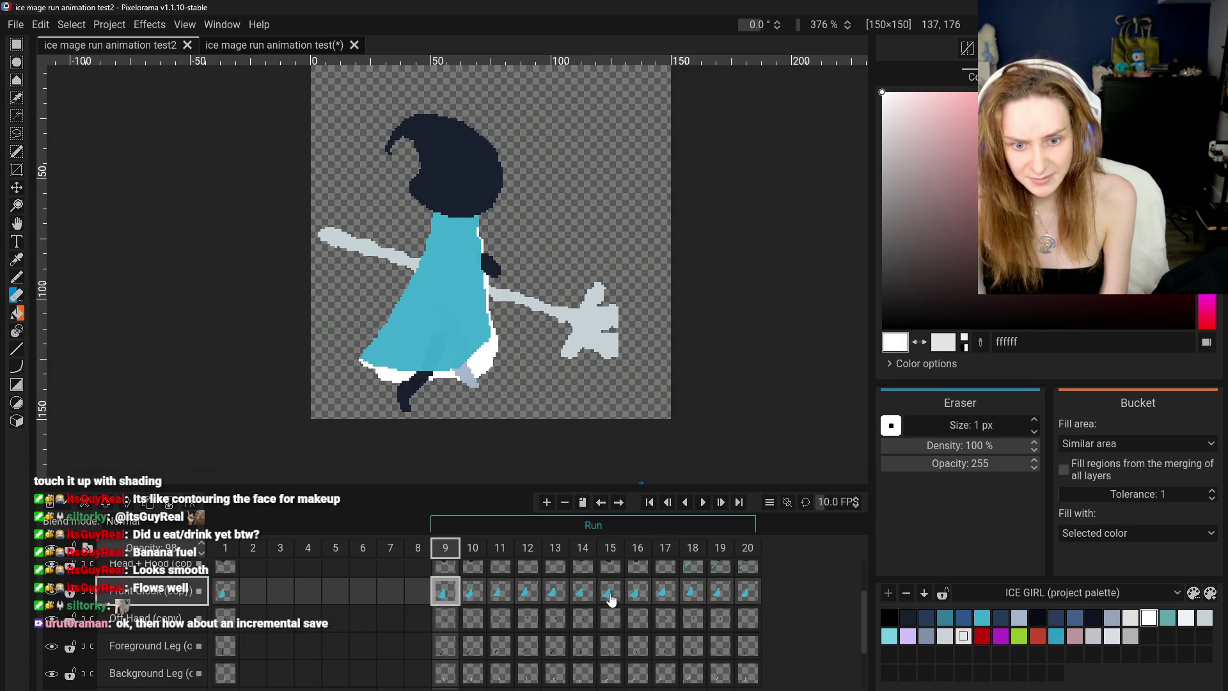
pyautogui.click(611, 595)
pyautogui.click(448, 598)
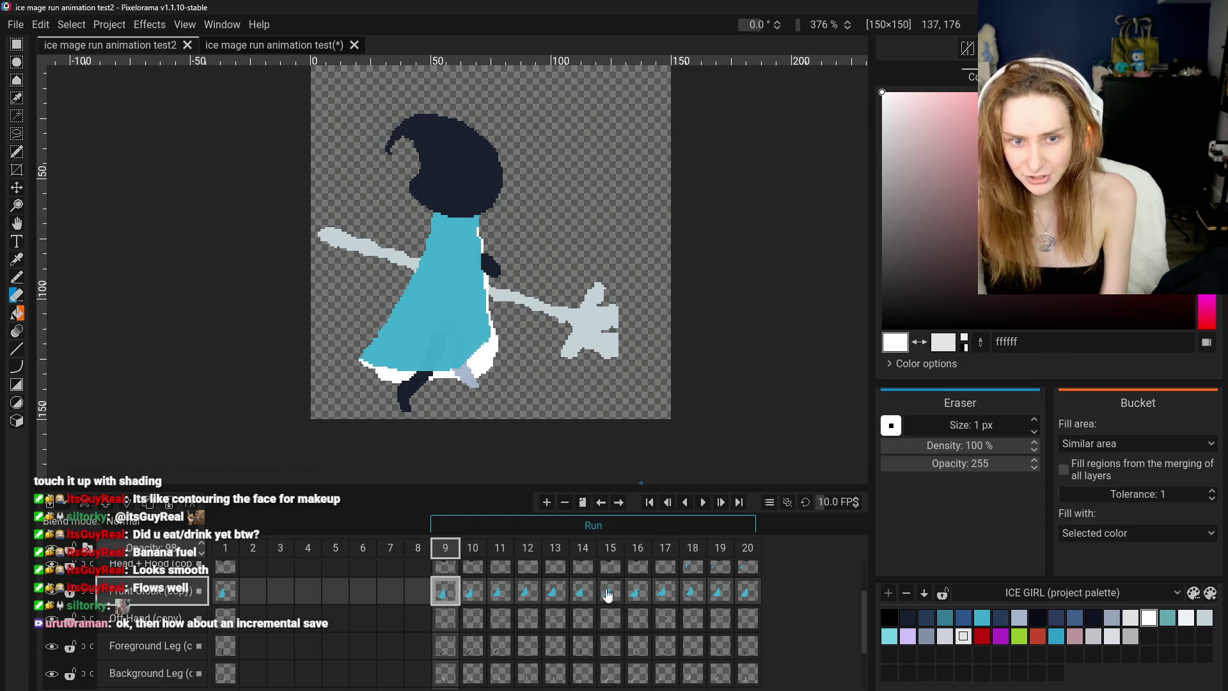
pyautogui.click(609, 593)
pyautogui.click(445, 592)
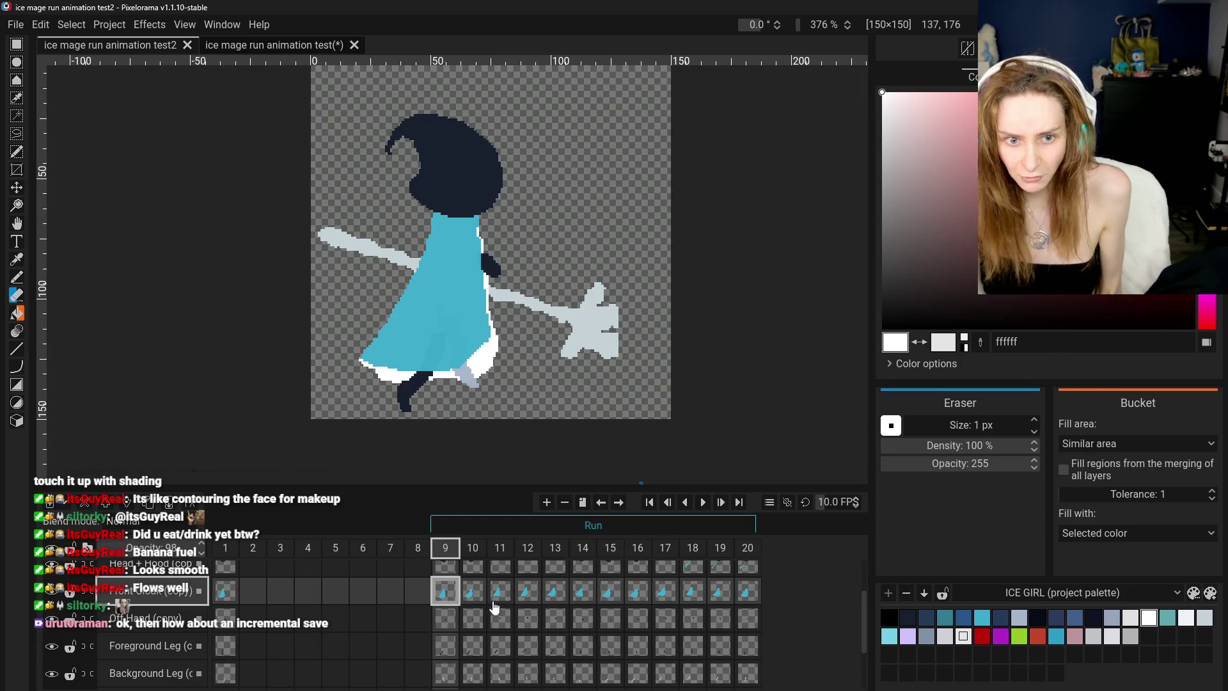
pyautogui.click(608, 590)
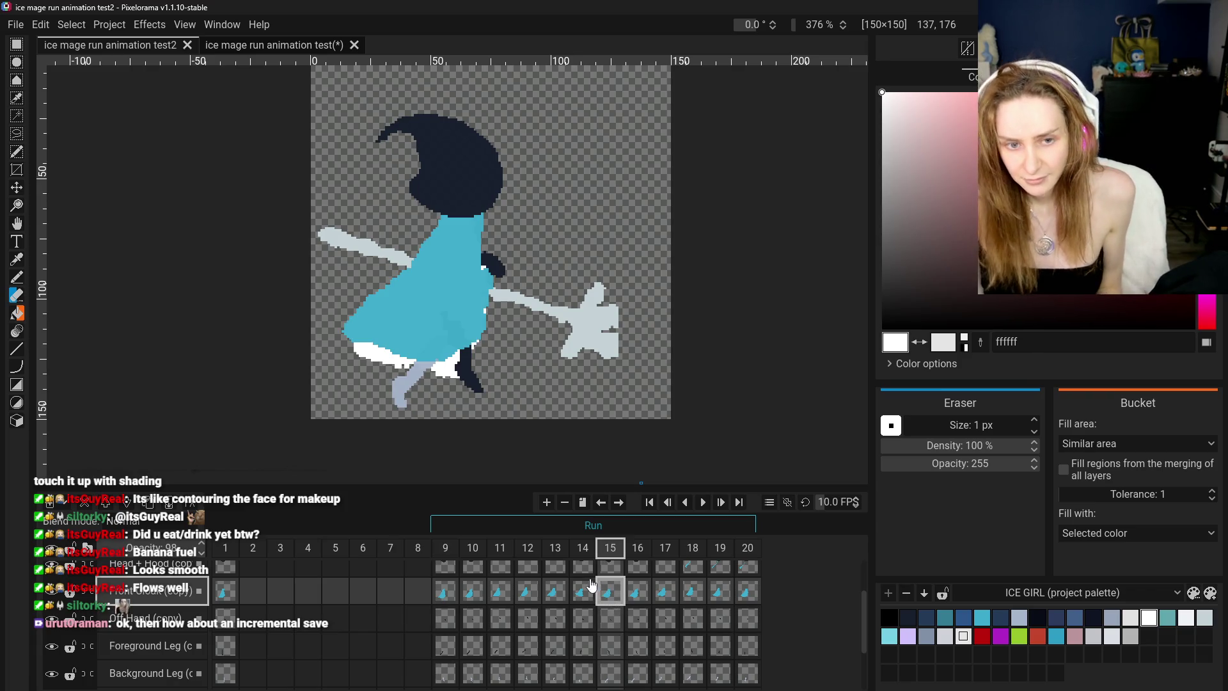
# - Select all pixels of frame 9's Front Cloak cel
pyautogui.click(445, 593)
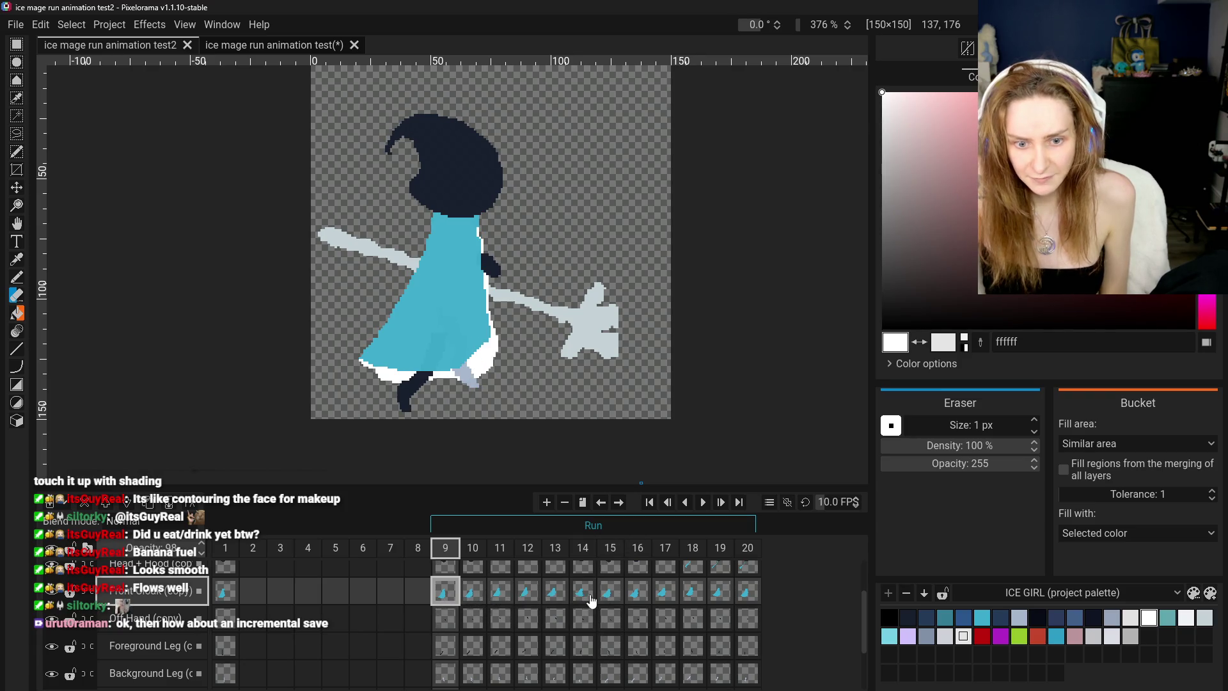
pyautogui.click(611, 598)
pyautogui.click(445, 592)
pyautogui.rightClick(442, 595)
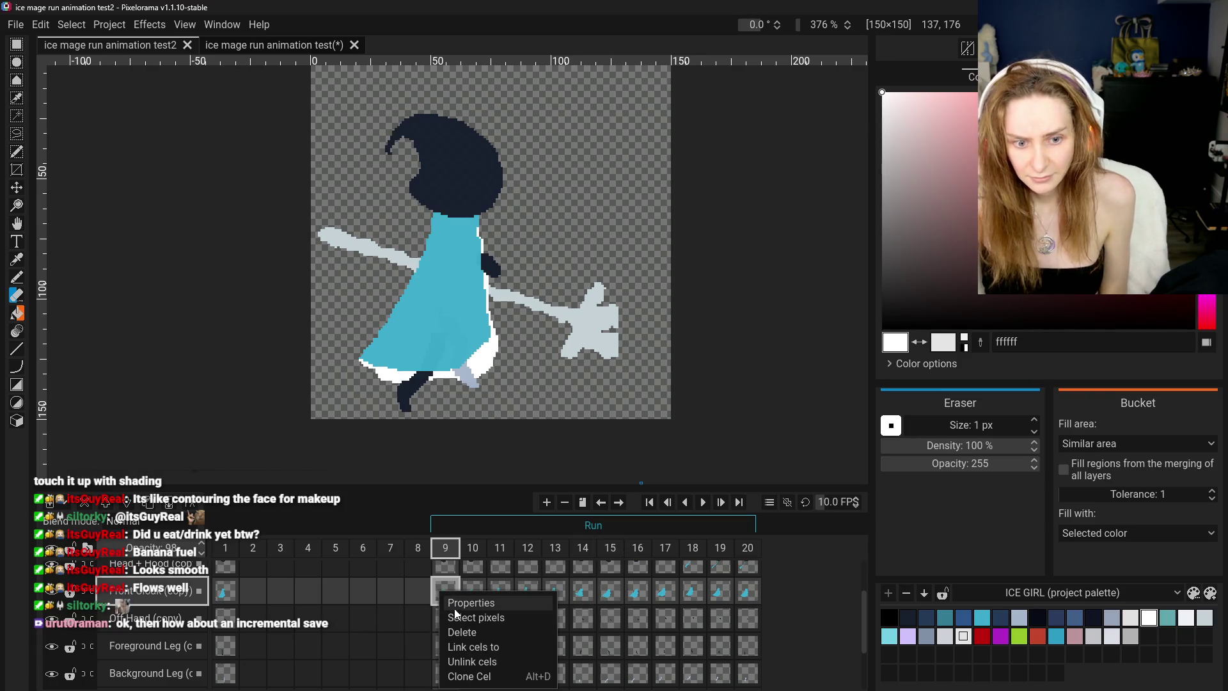
pyautogui.click(476, 617)
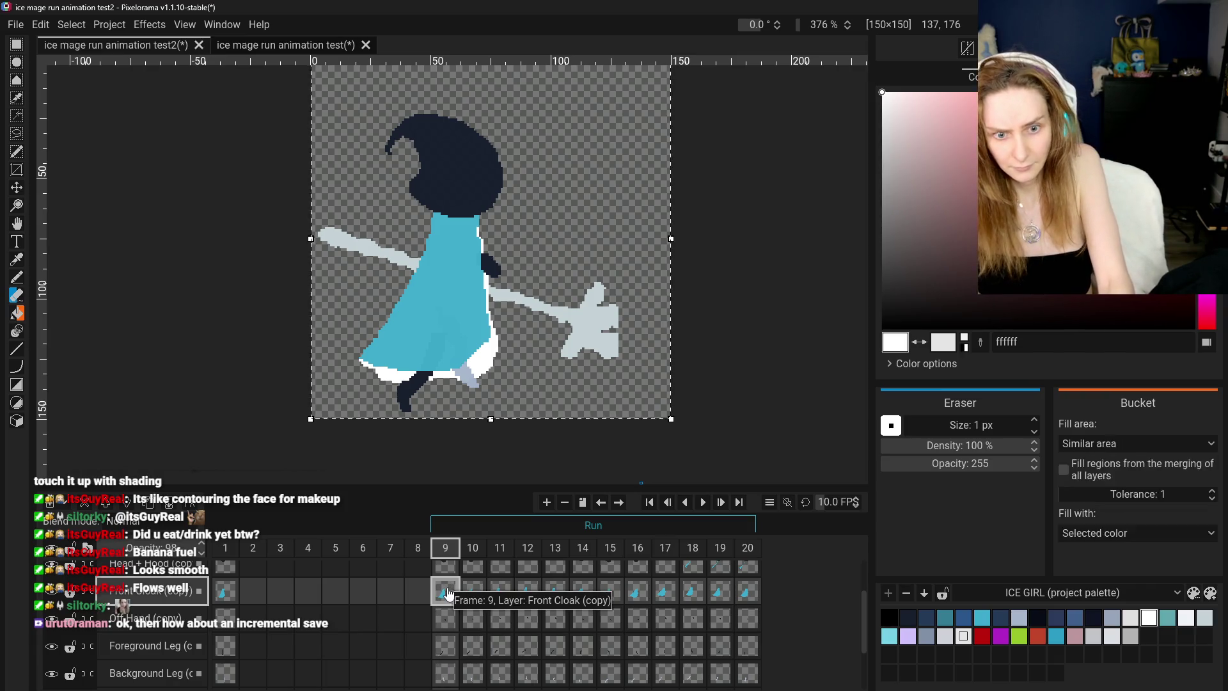
# - Delete frame 15's Front Cloak cel, then select the Back Cloak (copy) cel at frame 9
pyautogui.click(610, 594)
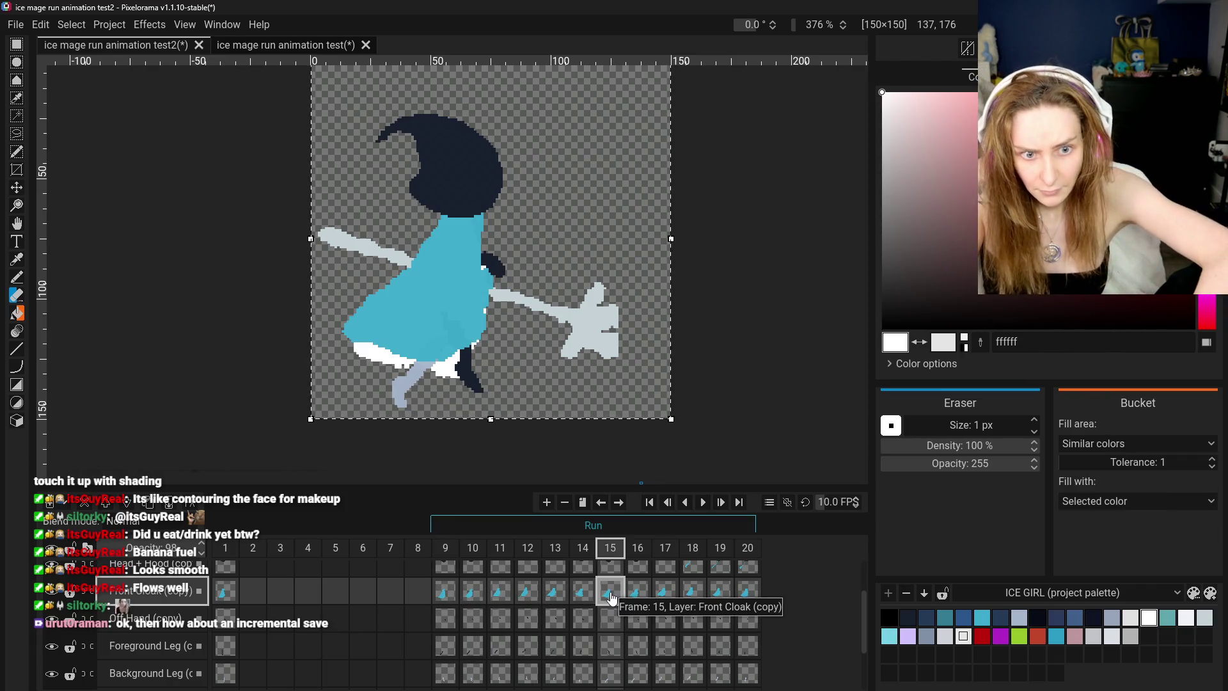
pyautogui.rightClick(612, 596)
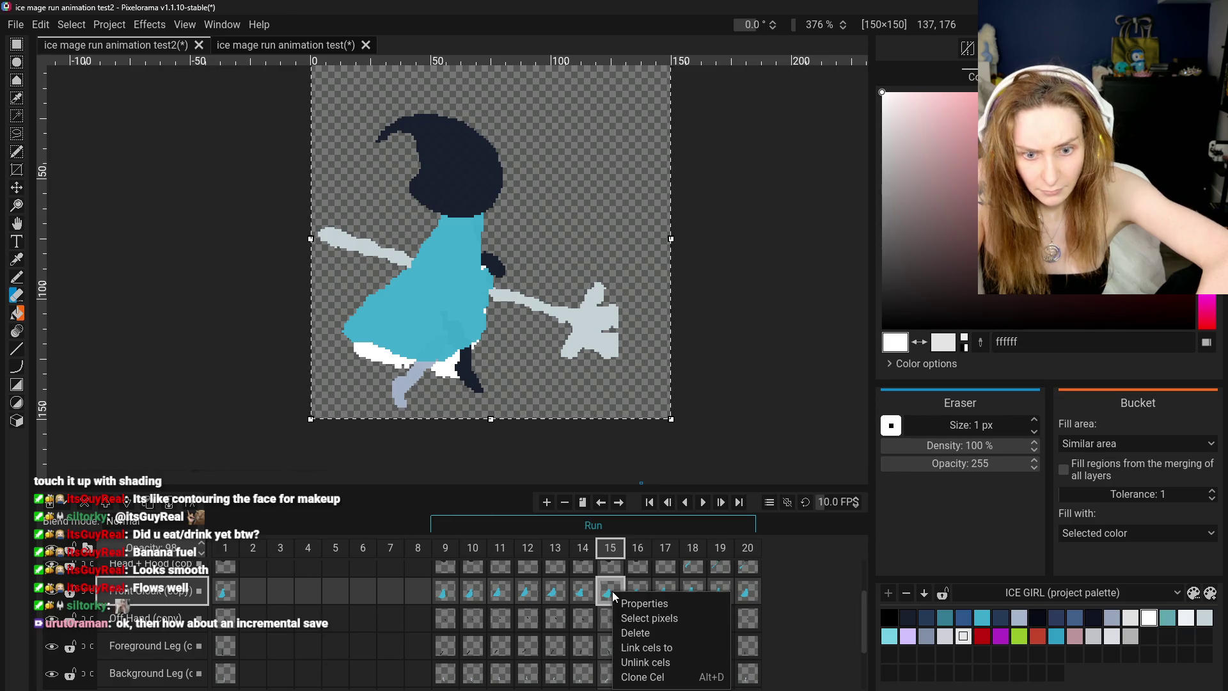
pyautogui.click(639, 635)
pyautogui.click(445, 592)
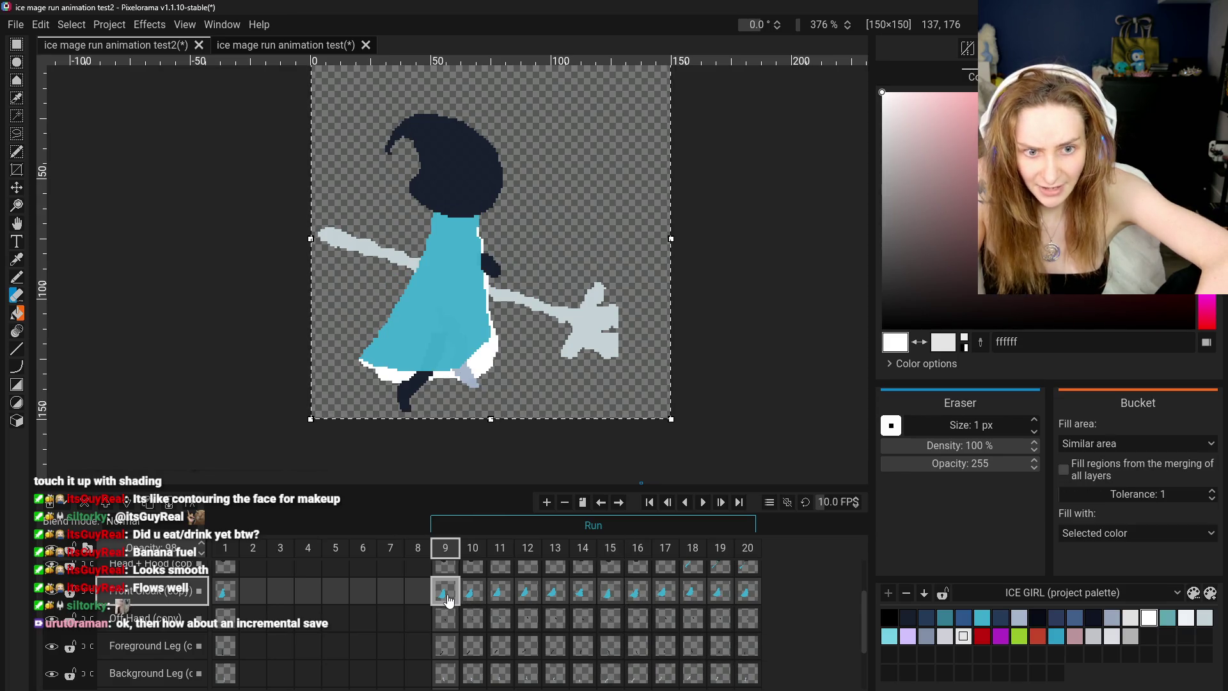
pyautogui.scroll(-1, 465, 656)
pyautogui.click(450, 668)
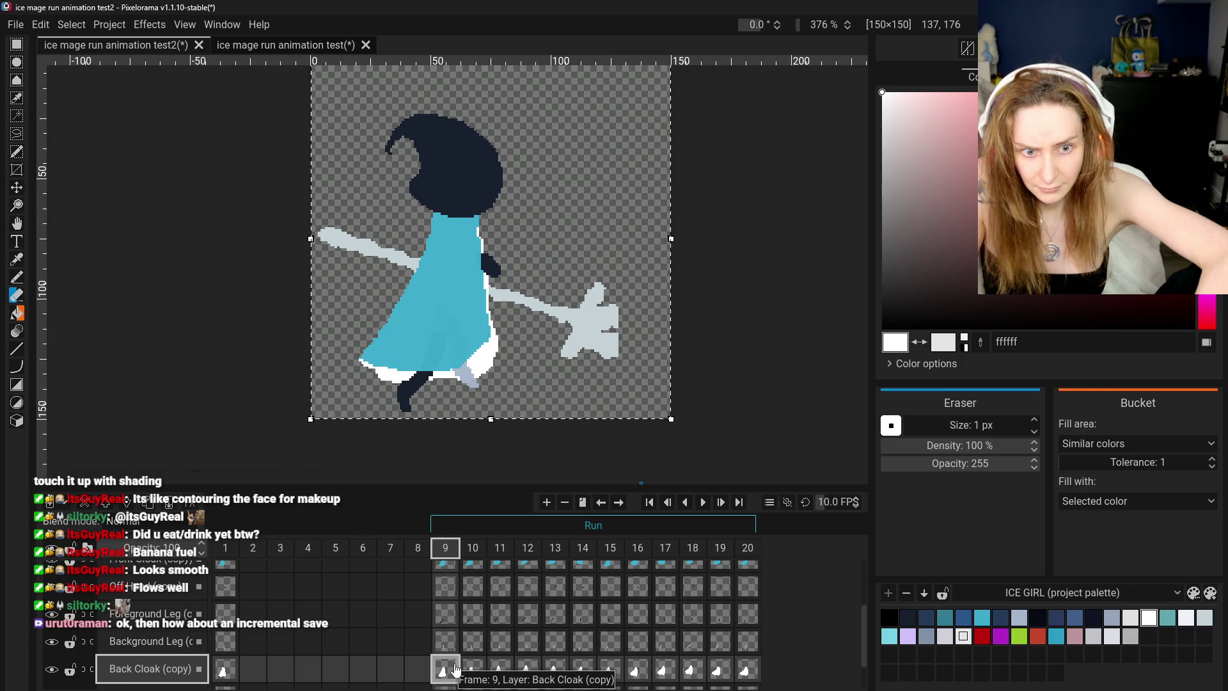
pyautogui.moveTo(456, 670); pyautogui.dragTo(474, 666)
pyautogui.click(615, 678)
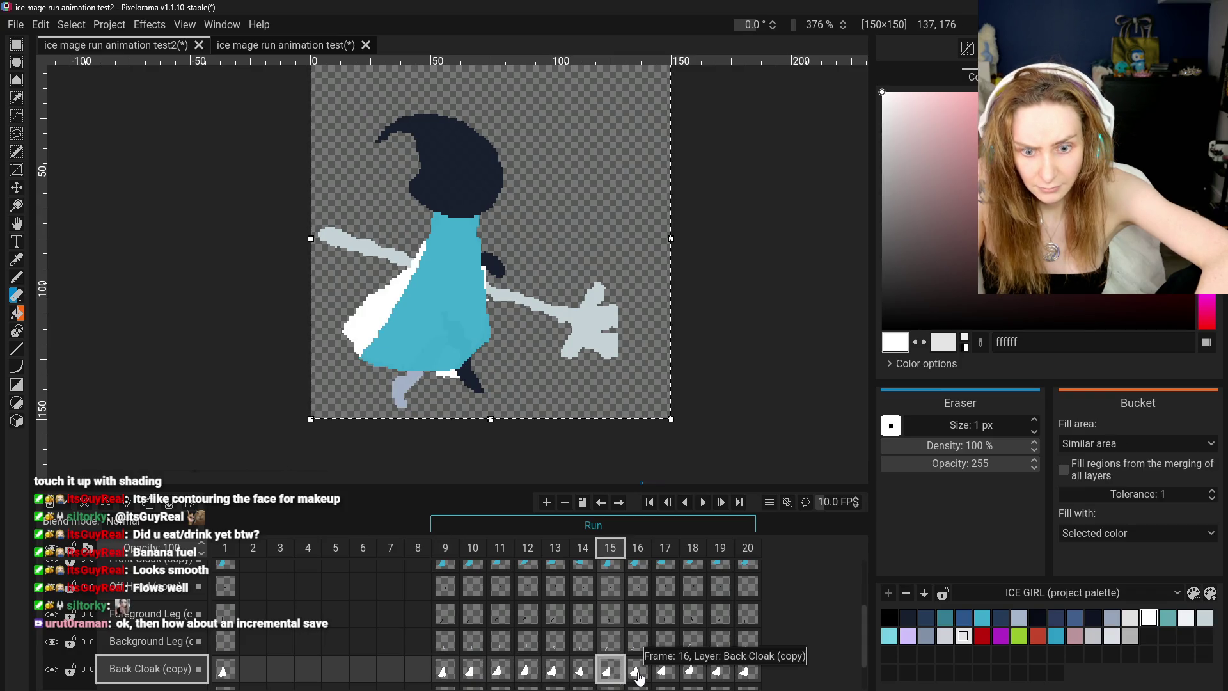
pyautogui.rightClick(609, 670)
pyautogui.click(635, 636)
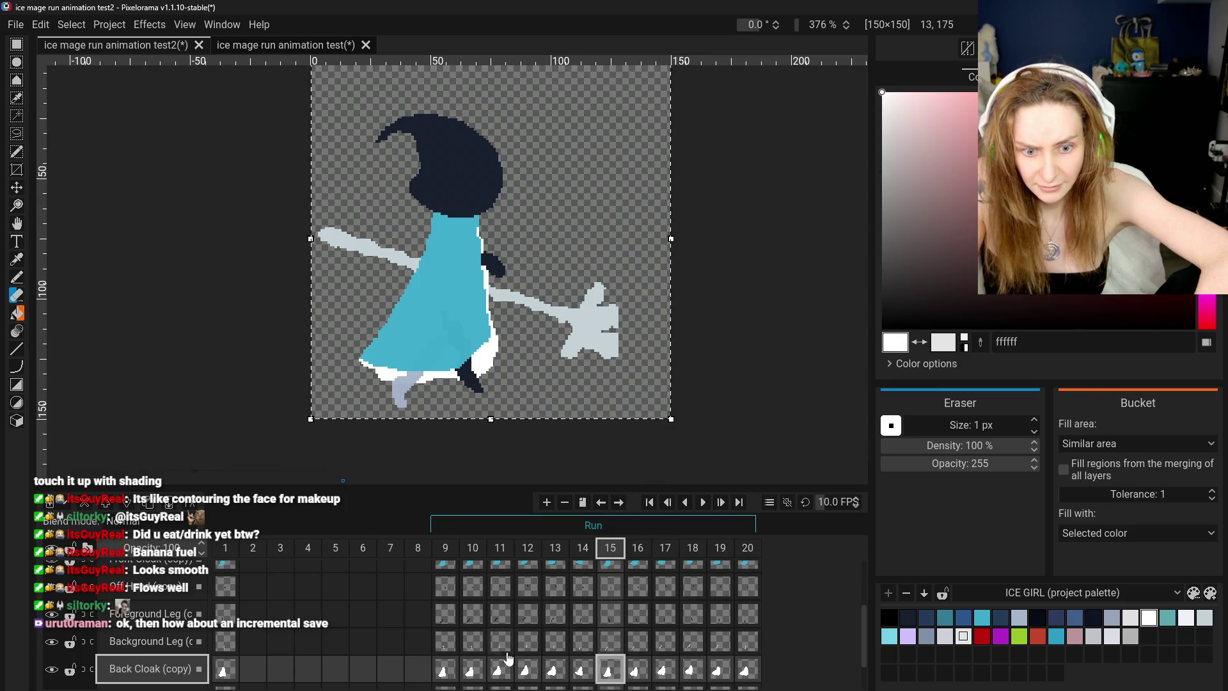
pyautogui.click(445, 669)
pyautogui.click(500, 669)
pyautogui.click(527, 669)
pyautogui.click(556, 670)
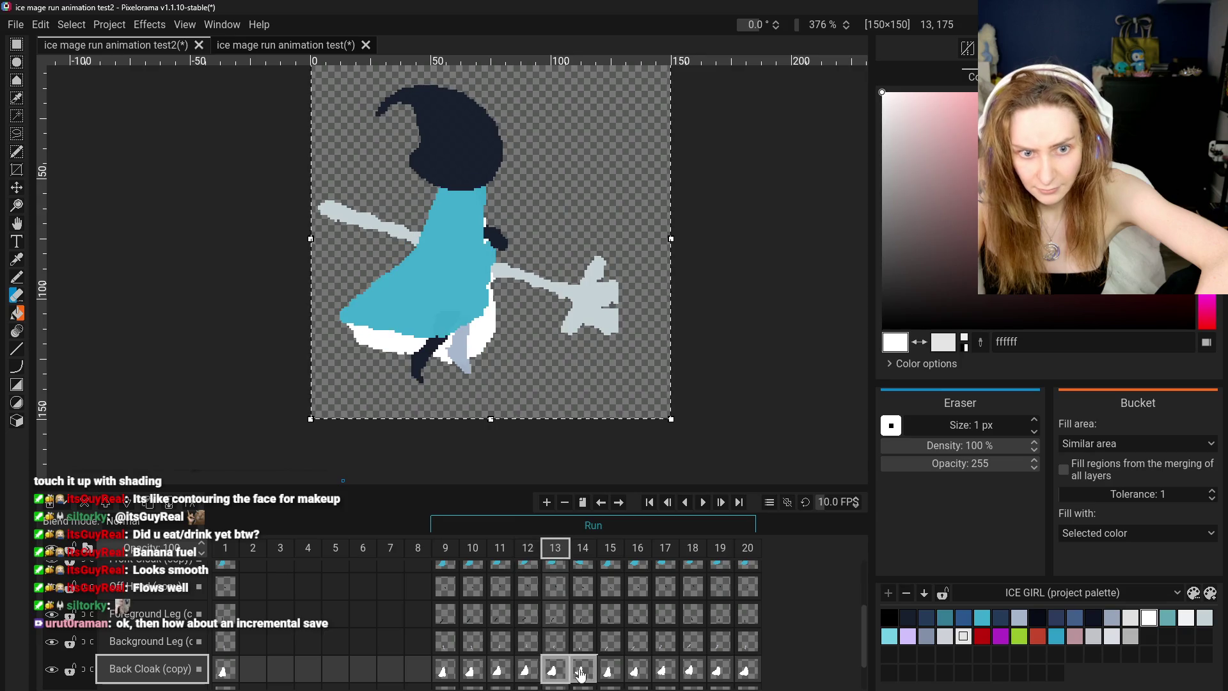
pyautogui.click(583, 670)
pyautogui.click(608, 671)
pyautogui.click(582, 670)
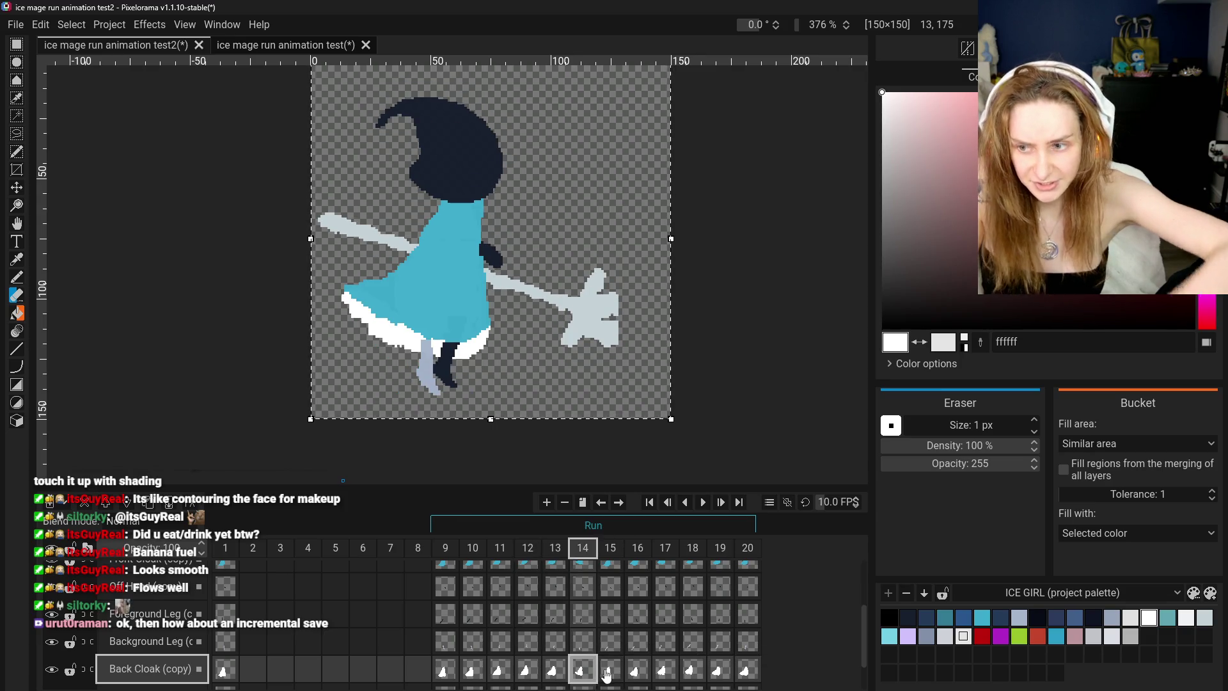
pyautogui.click(605, 674)
pyautogui.click(582, 670)
pyautogui.click(608, 671)
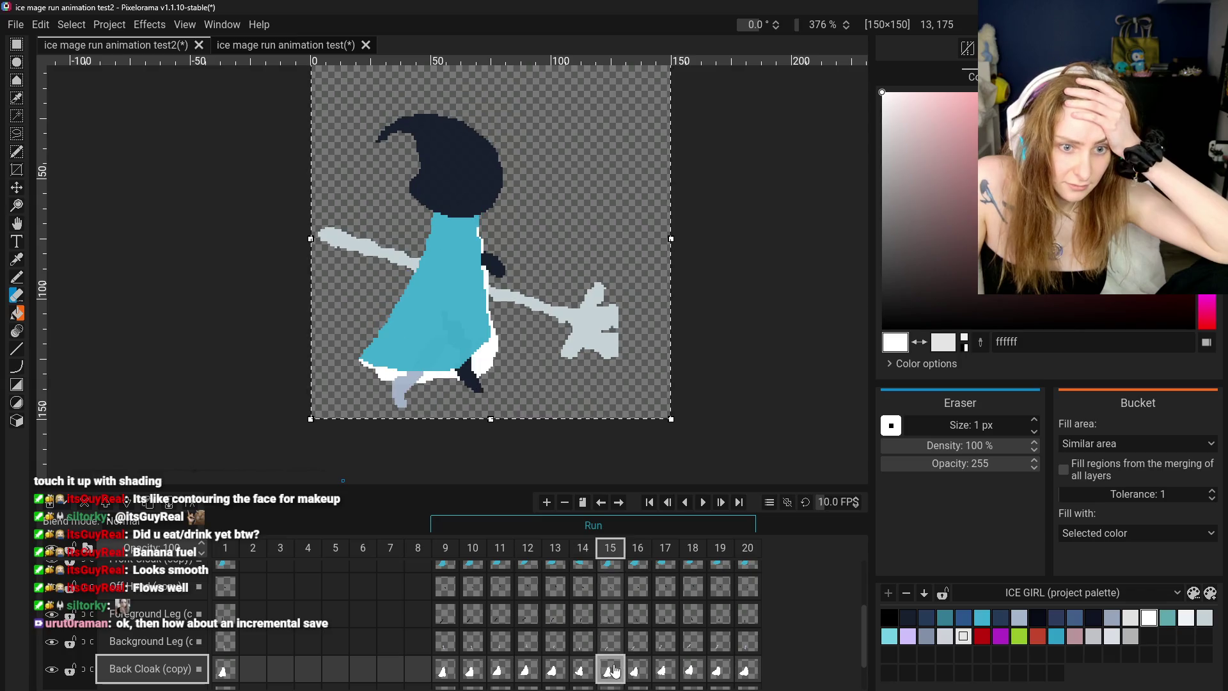
pyautogui.click(586, 670)
pyautogui.click(608, 670)
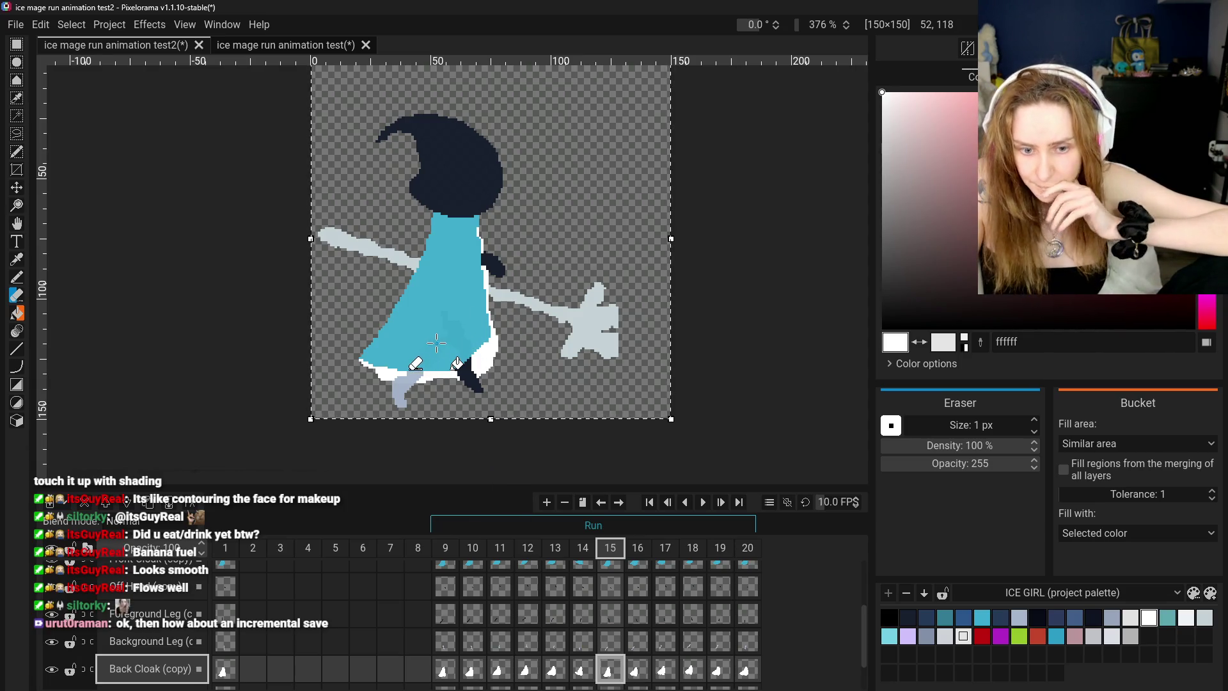
pyautogui.click(579, 670)
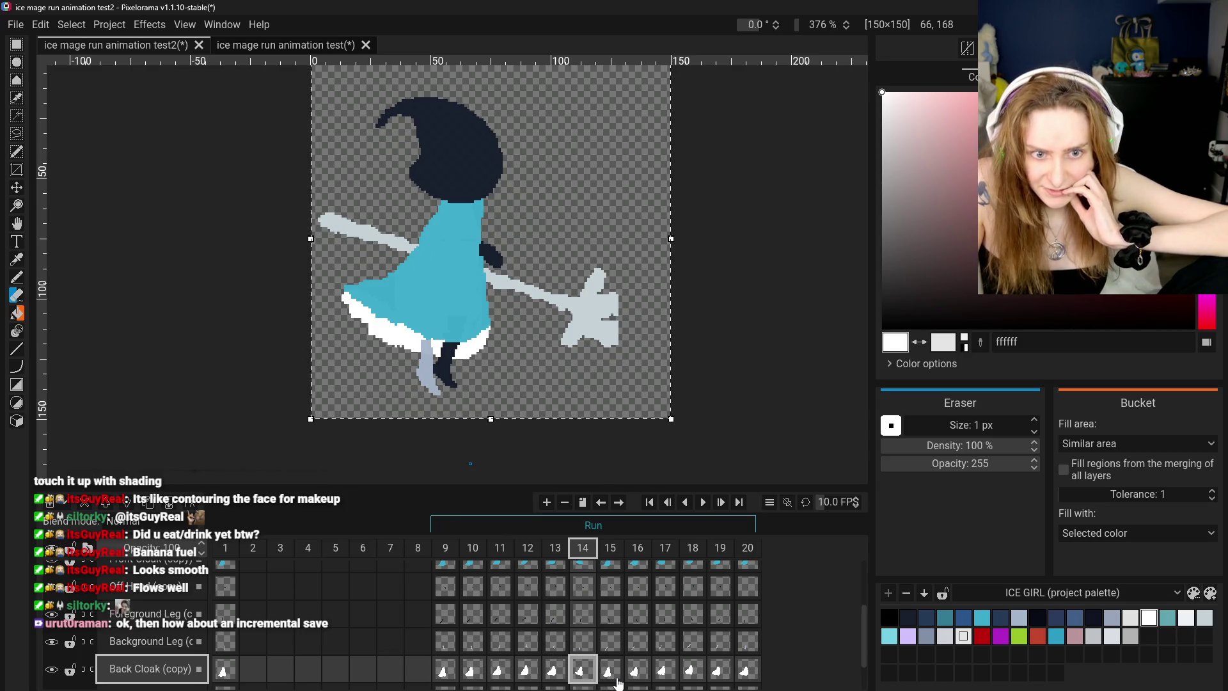
pyautogui.click(617, 680)
pyautogui.click(580, 673)
pyautogui.click(611, 675)
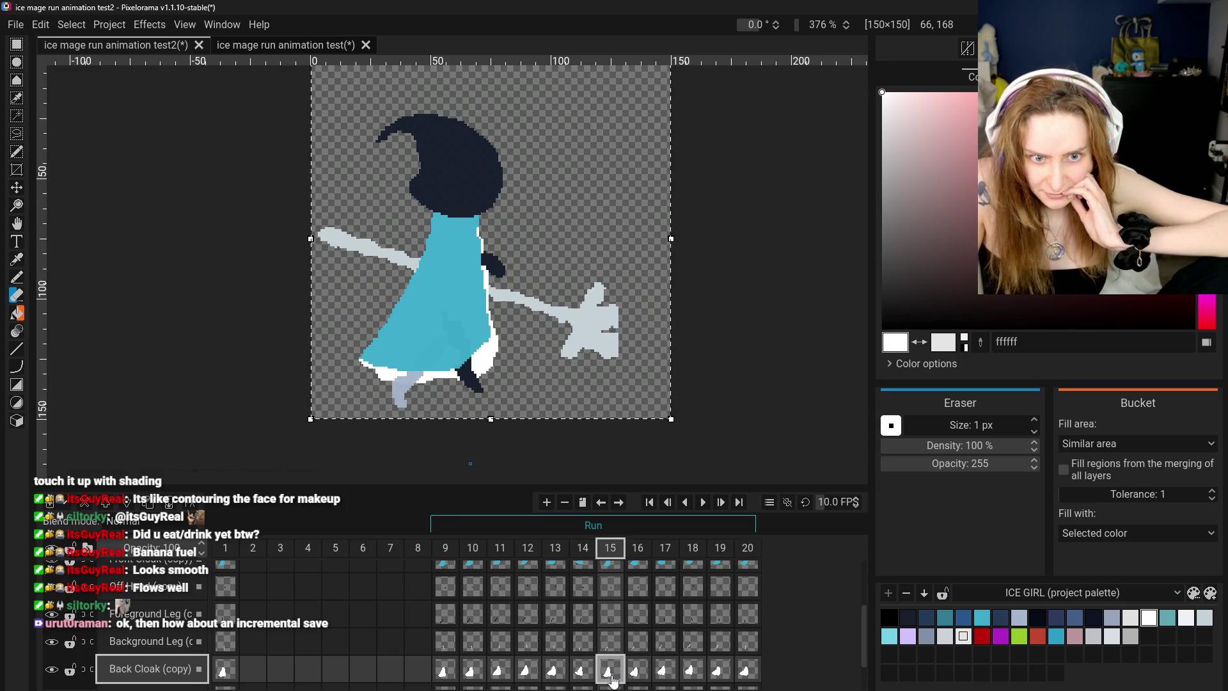
pyautogui.click(584, 672)
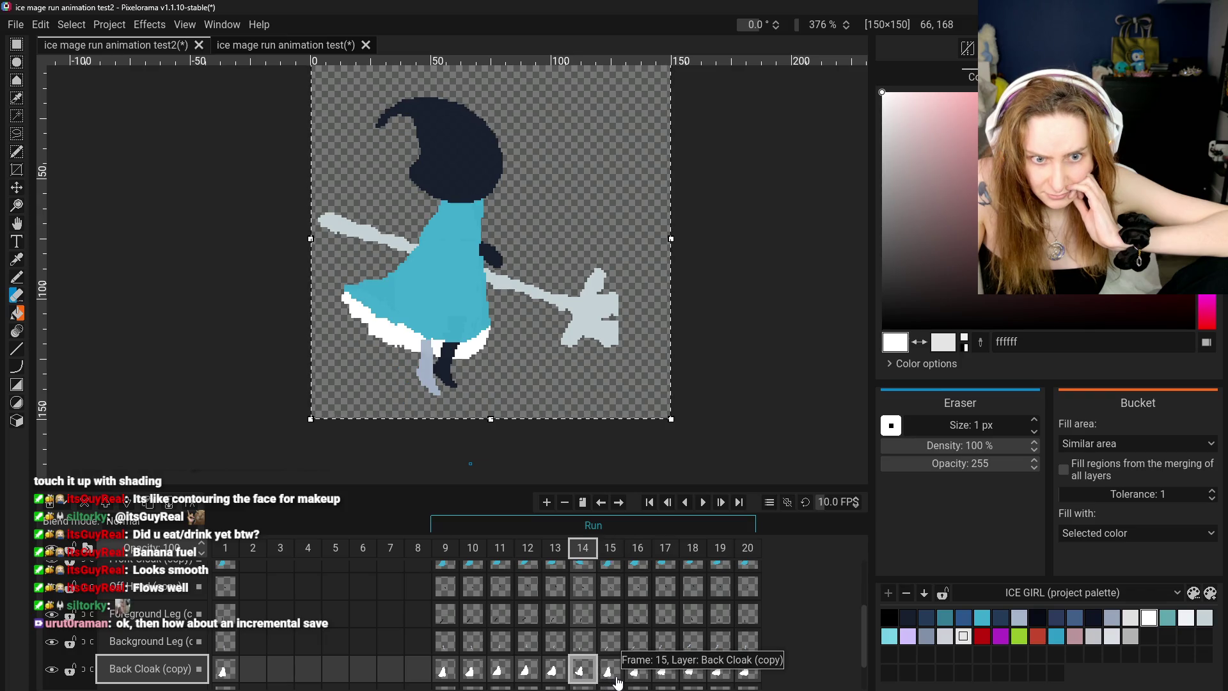
pyautogui.click(617, 681)
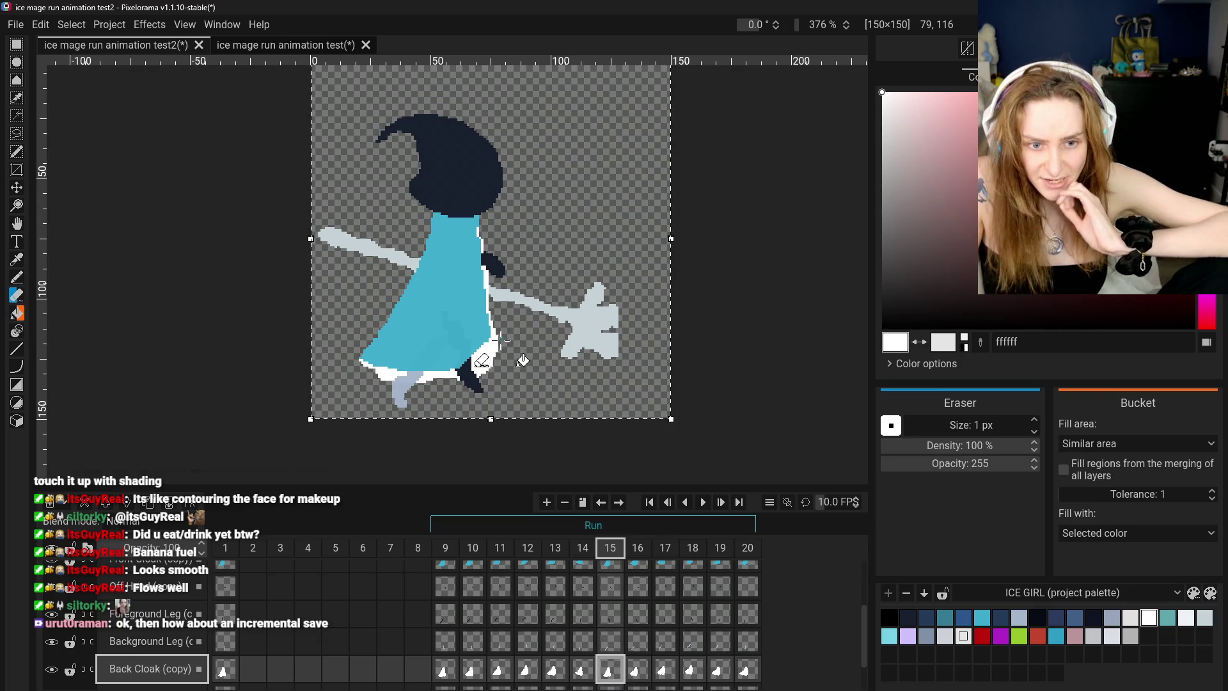
pyautogui.press('p')
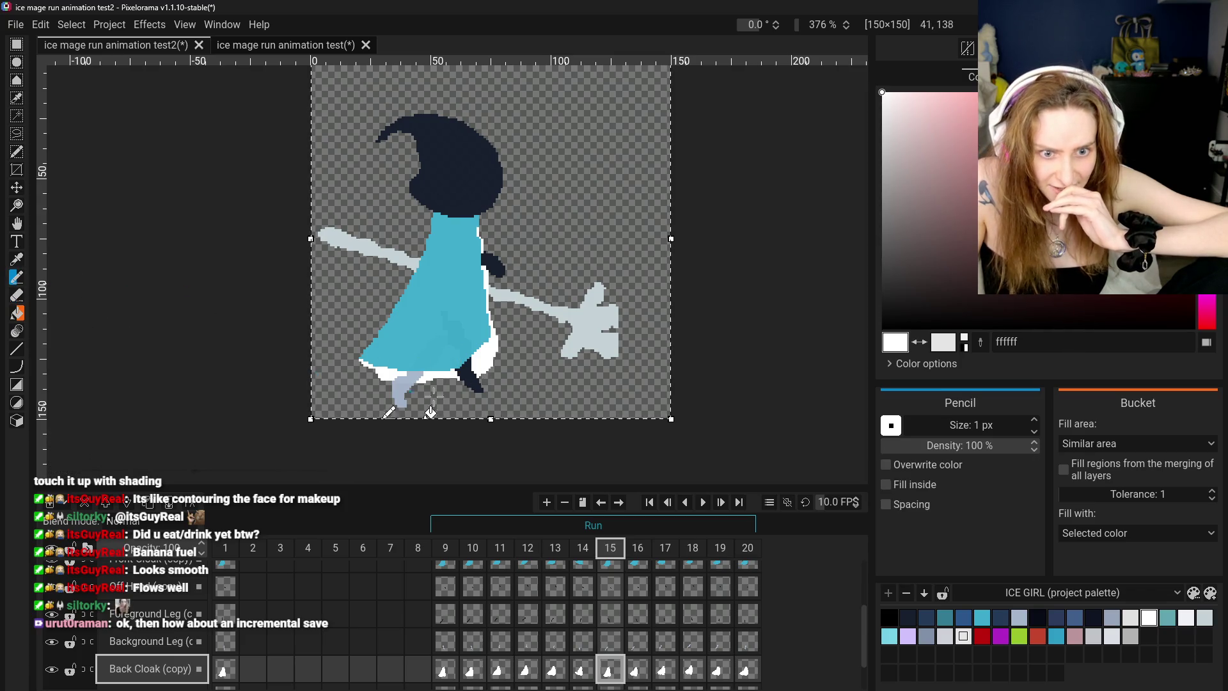
# - Sample the cloak blue on frame 15 and touch up the front cloak with Pencil and Eraser
pyautogui.click(17, 262)
pyautogui.click(606, 569)
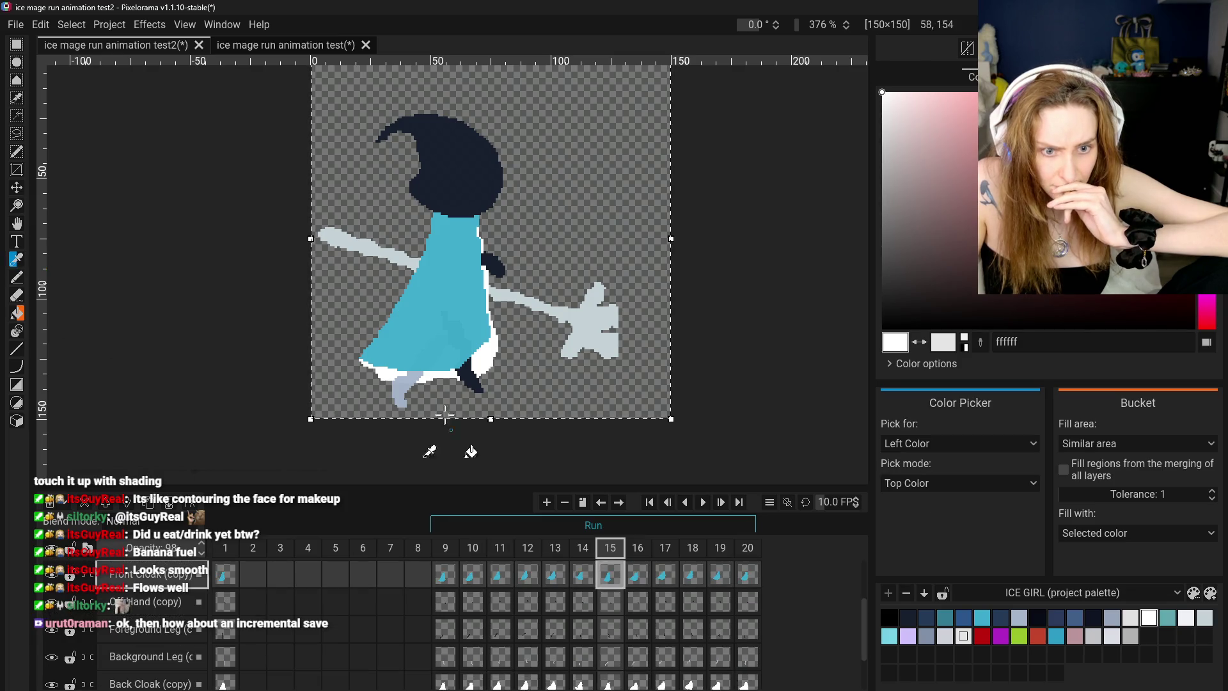
pyautogui.click(472, 356)
pyautogui.click(16, 282)
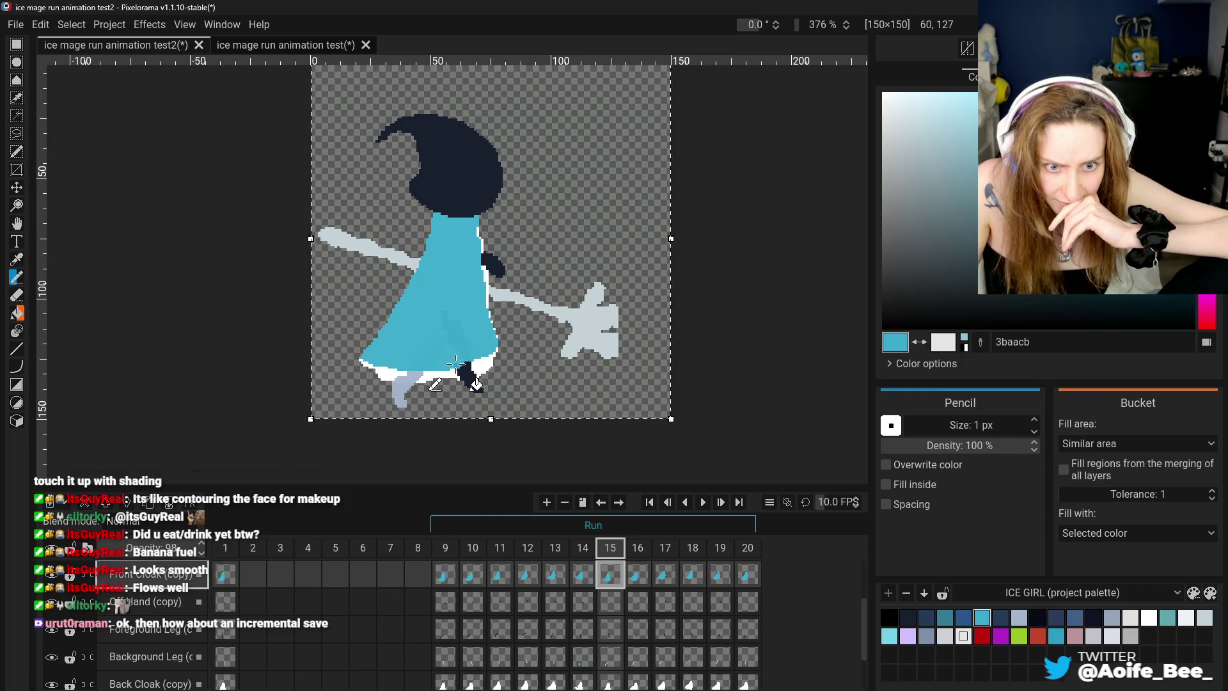
pyautogui.click(14, 296)
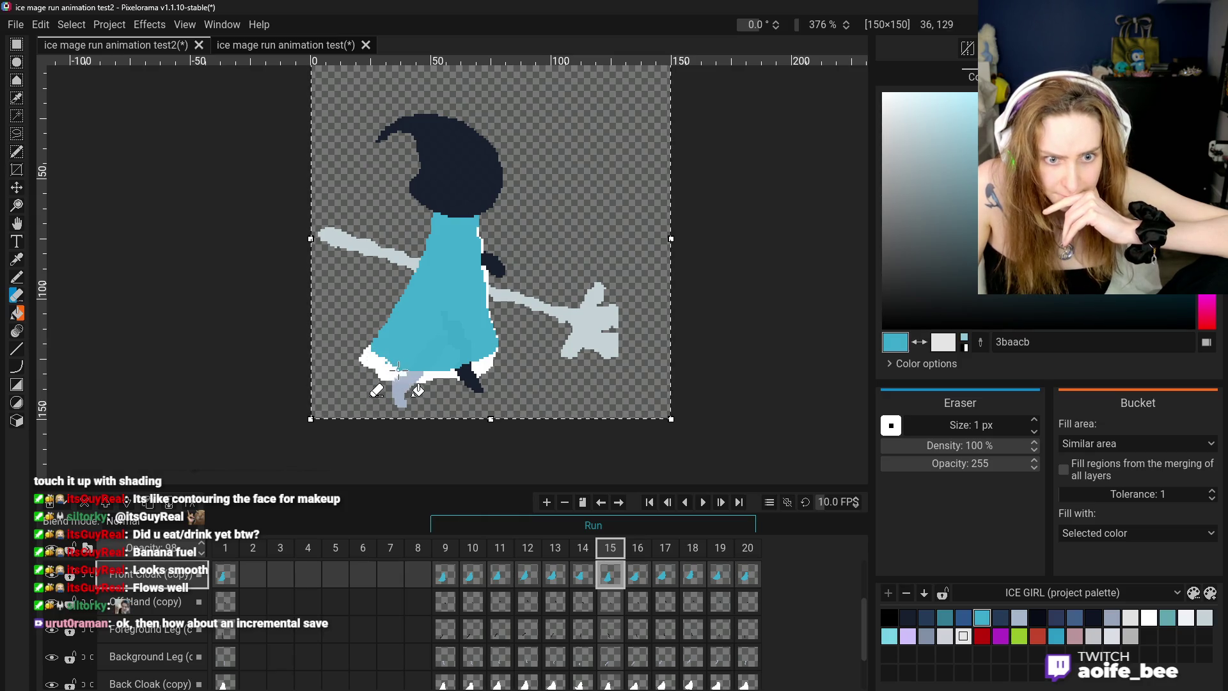
# - Sample white from the hem on Back Cloak (copy) frame 15 and draw the hem
pyautogui.click(16, 259)
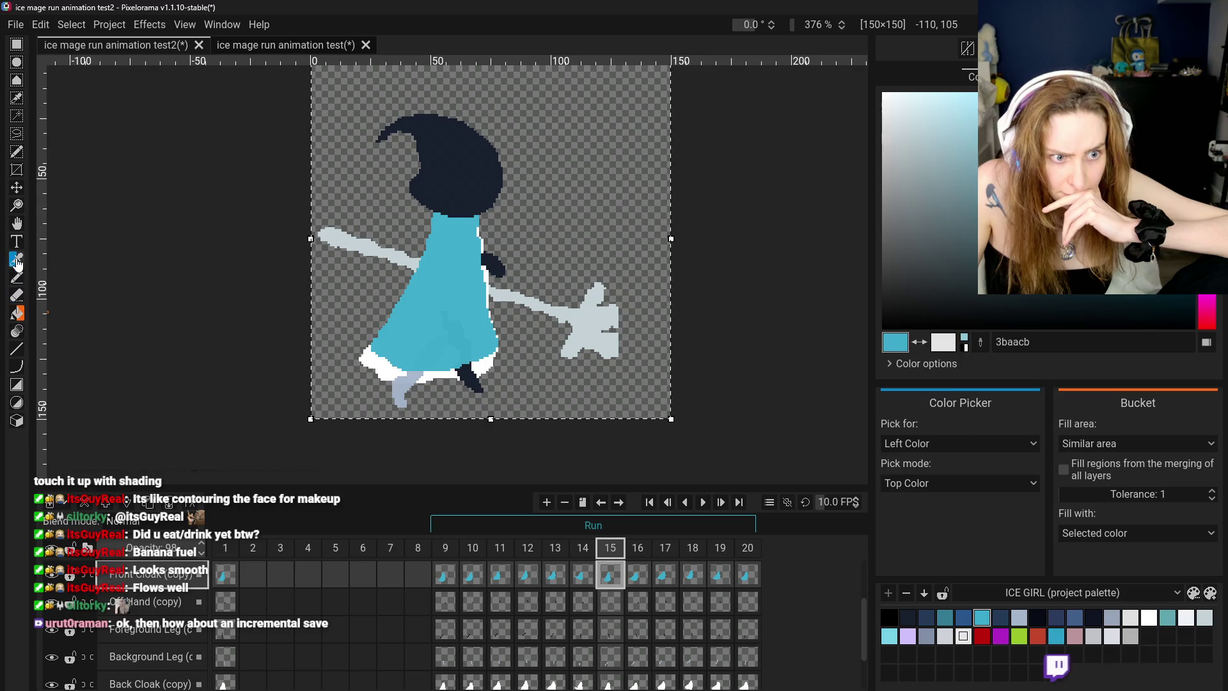
pyautogui.click(608, 682)
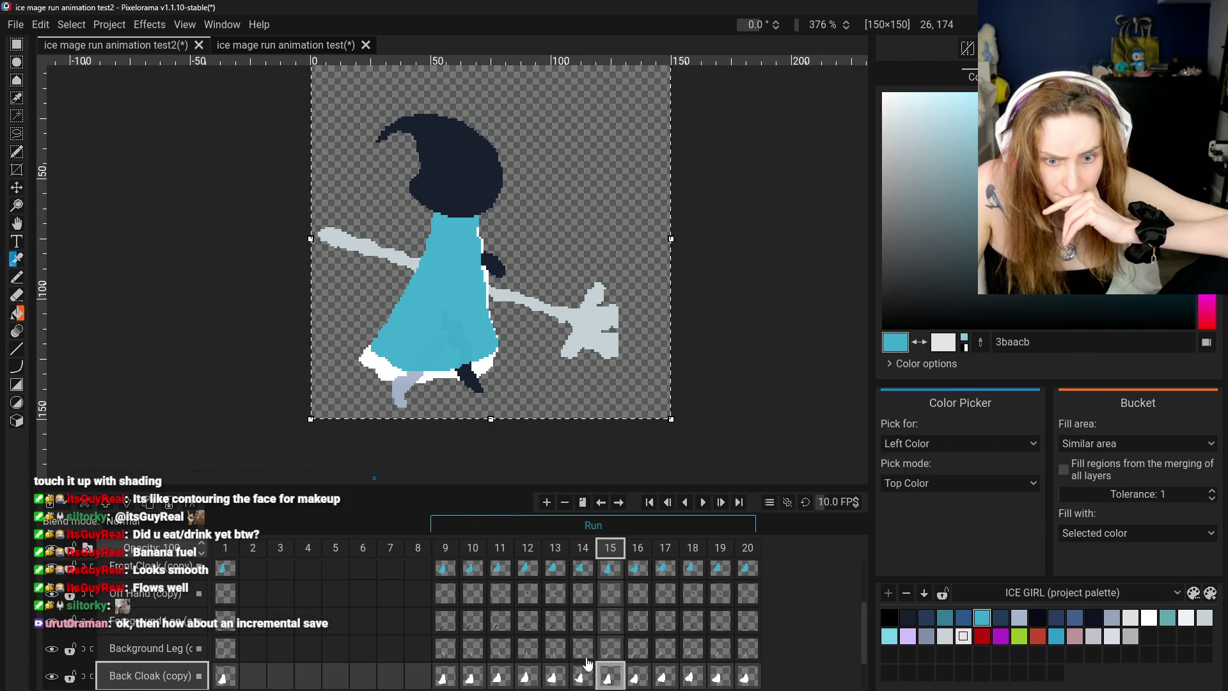
pyautogui.click(384, 377)
pyautogui.press('p')
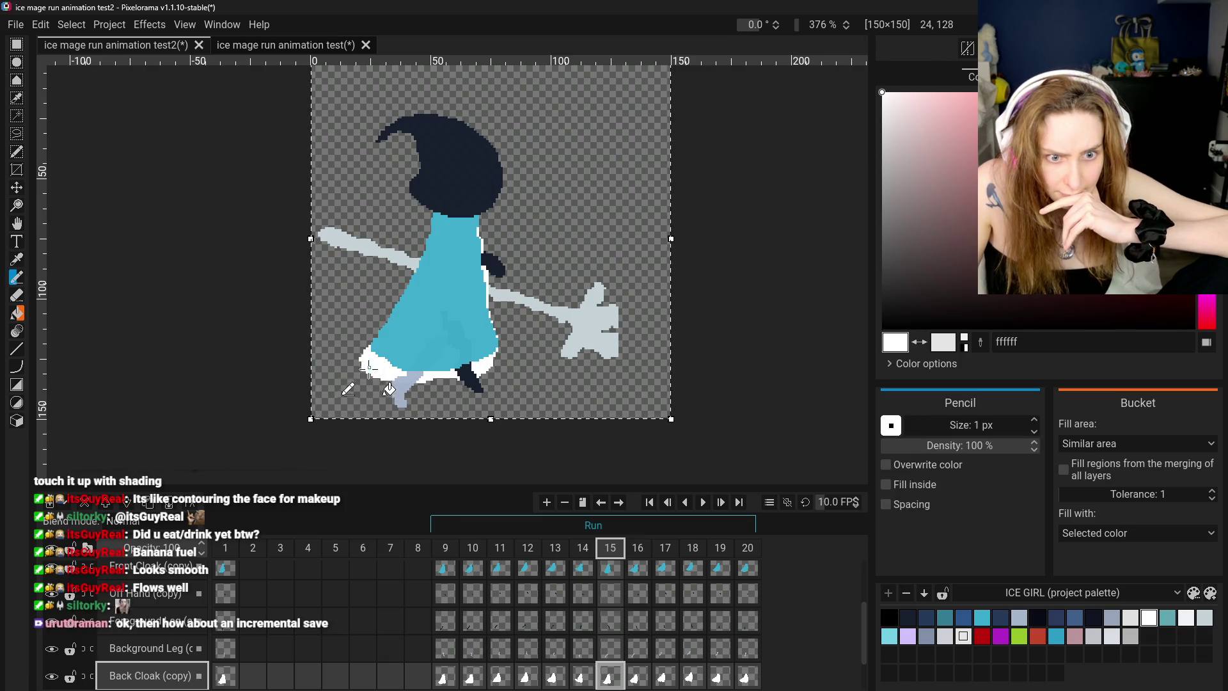
pyautogui.click(609, 568)
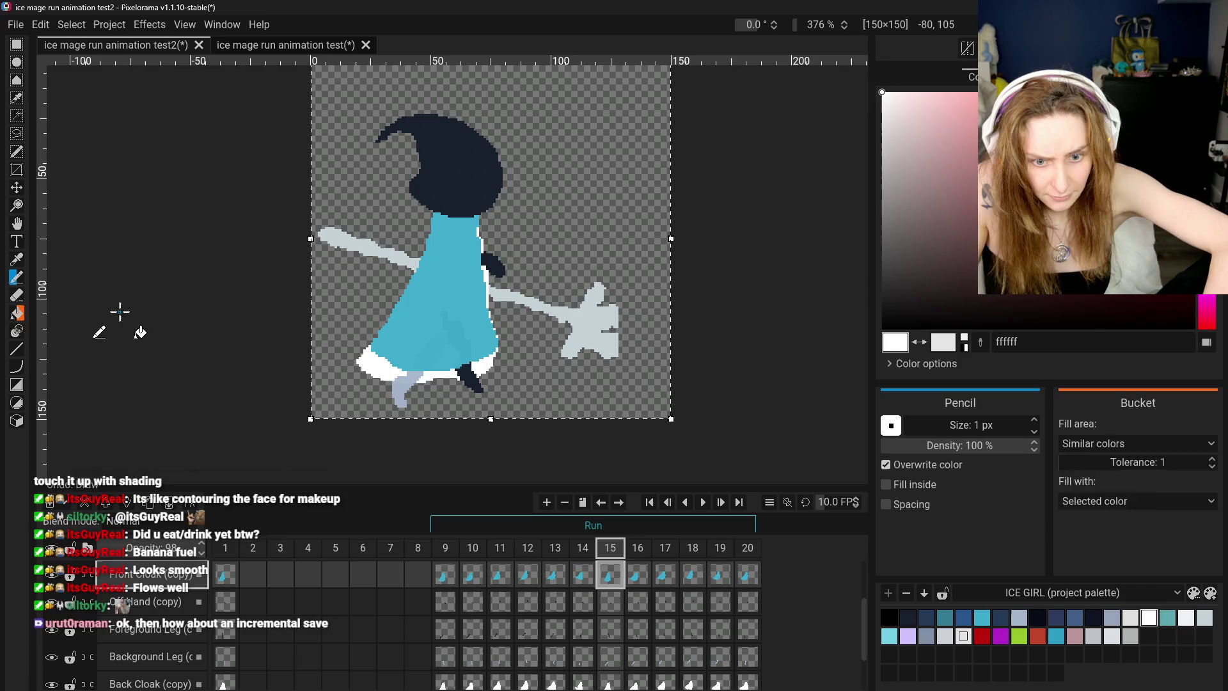
# - Undo the stray white stroke and pick the cloak blue again for the Pencil
pyautogui.hotkey('ctrl', 'z')
pyautogui.click(17, 259)
pyautogui.click(422, 307)
pyautogui.click(17, 277)
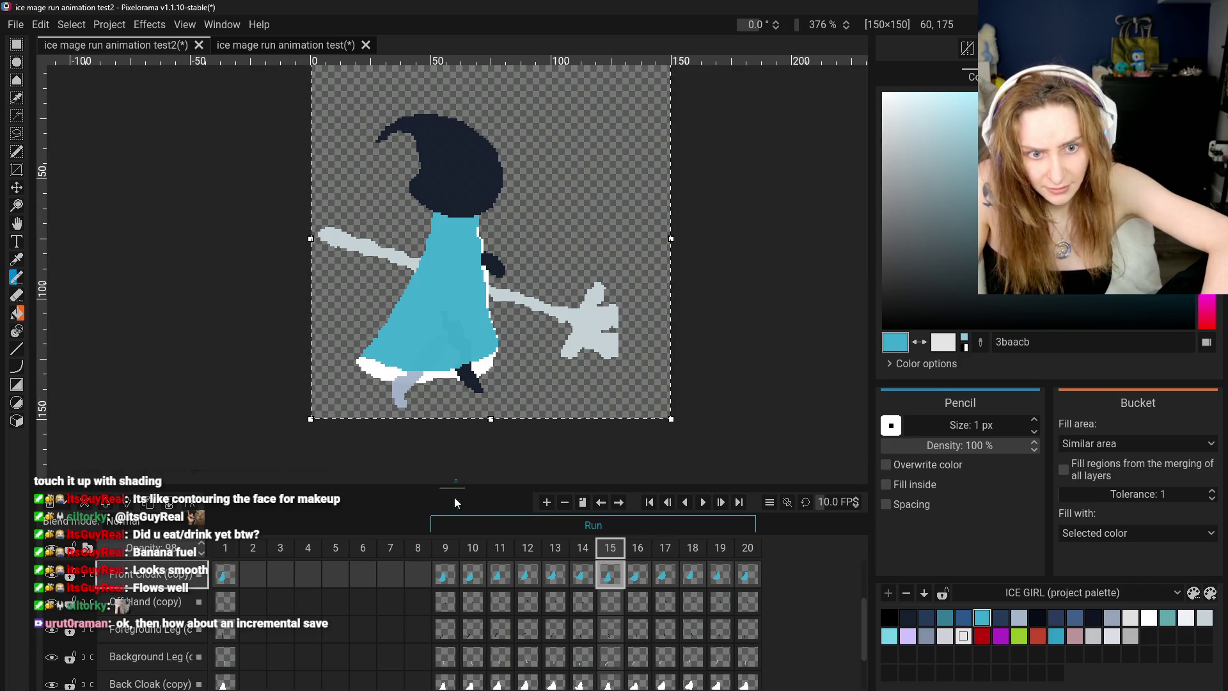
pyautogui.click(446, 574)
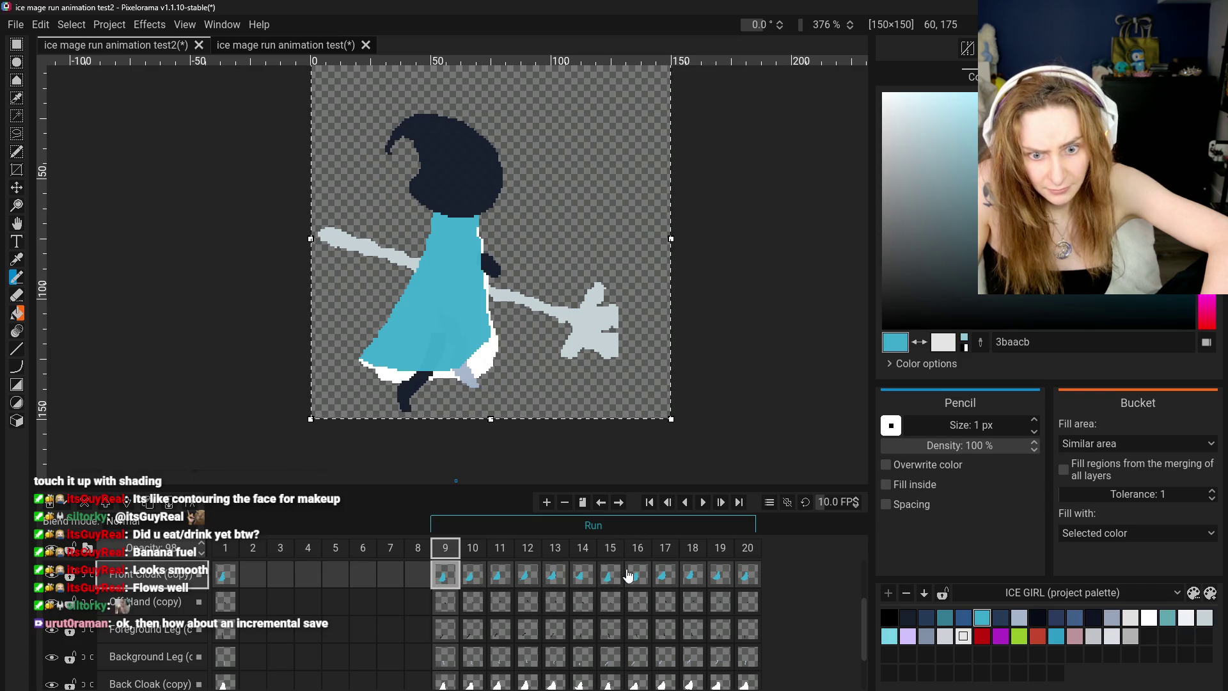
pyautogui.click(637, 575)
pyautogui.click(450, 583)
pyautogui.click(601, 579)
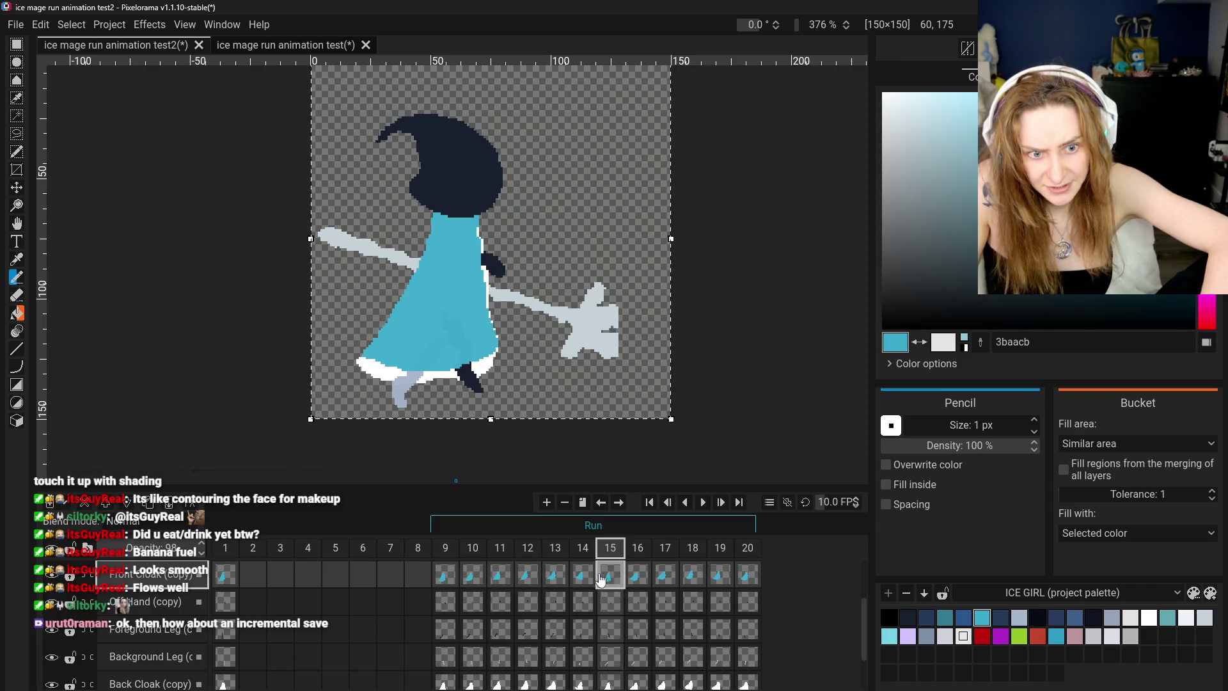
pyautogui.click(448, 589)
pyautogui.click(608, 582)
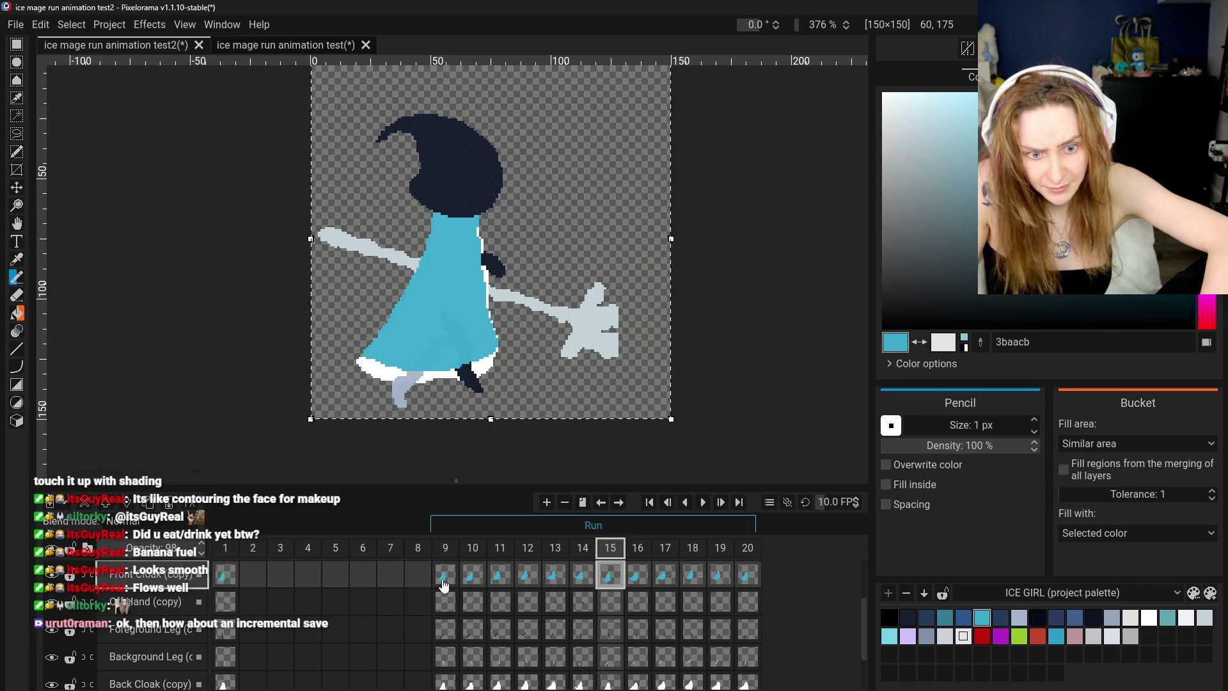
pyautogui.click(444, 586)
pyautogui.click(614, 579)
pyautogui.click(443, 580)
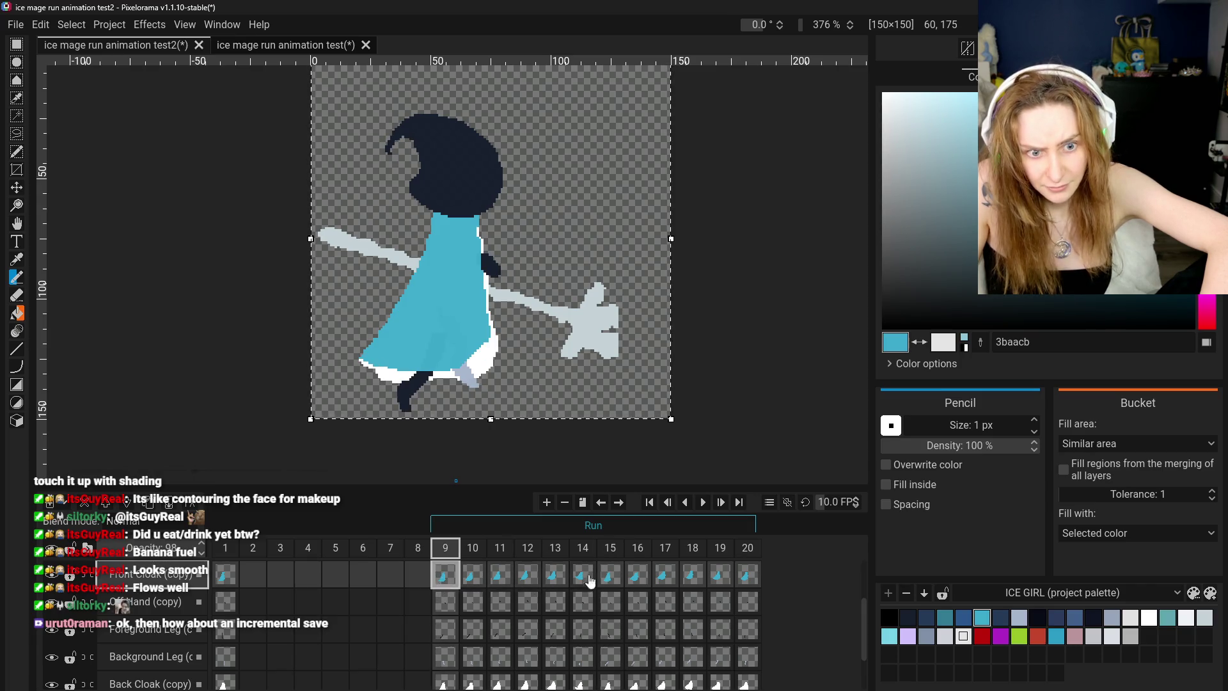
pyautogui.click(635, 584)
pyautogui.click(444, 579)
pyautogui.click(603, 581)
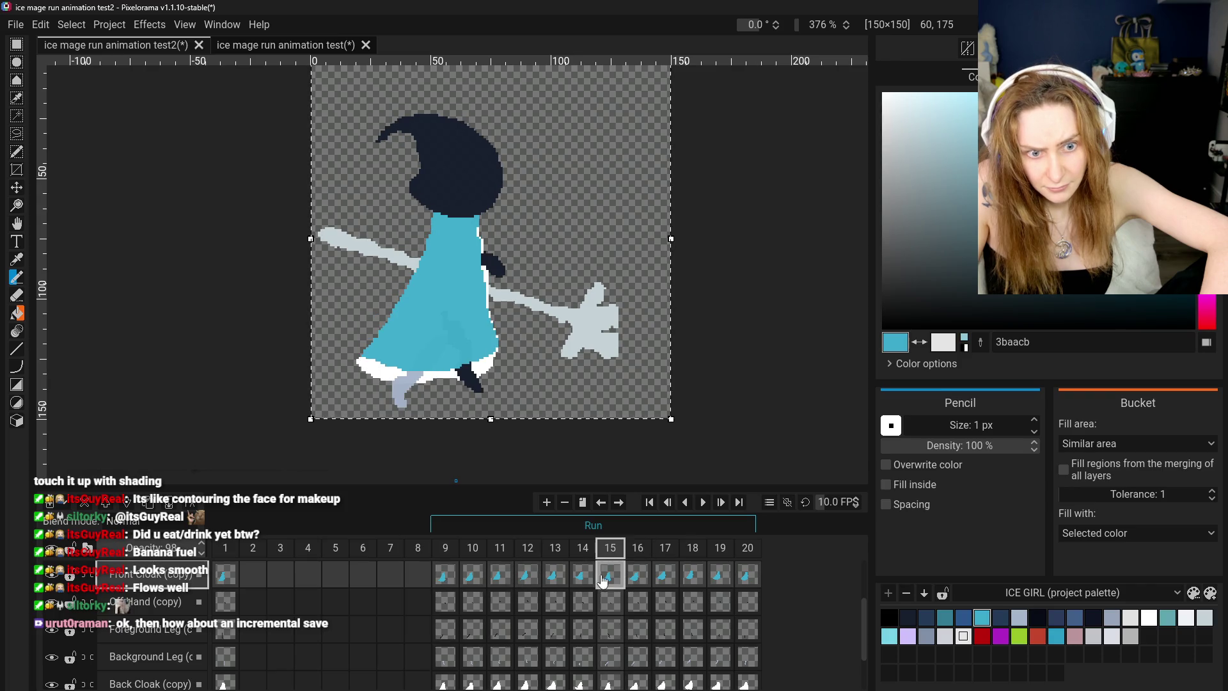
pyautogui.click(614, 684)
pyautogui.press('o')
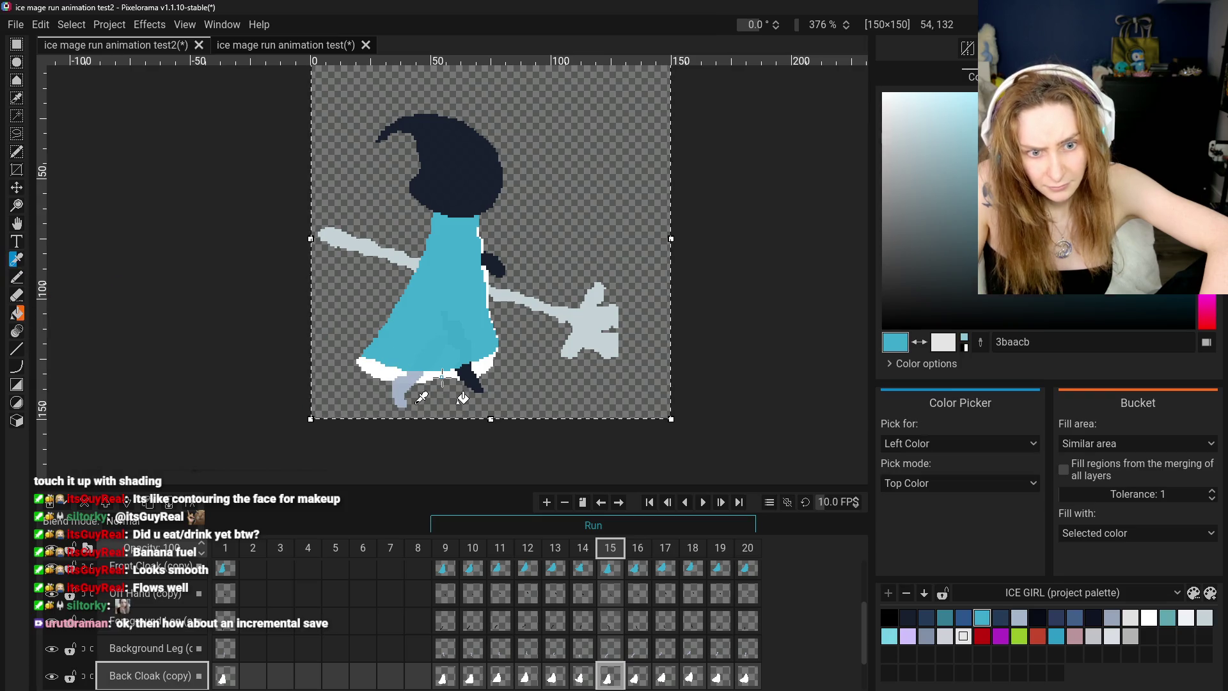
pyautogui.click(442, 378)
pyautogui.click(18, 285)
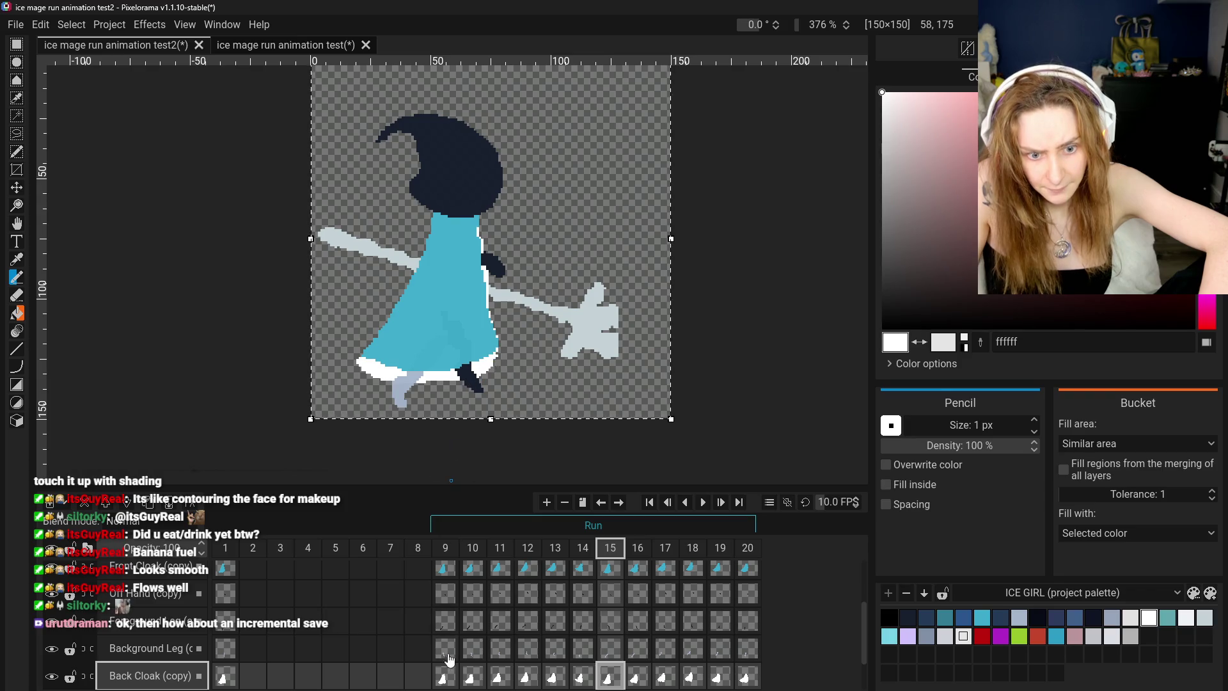
pyautogui.click(450, 568)
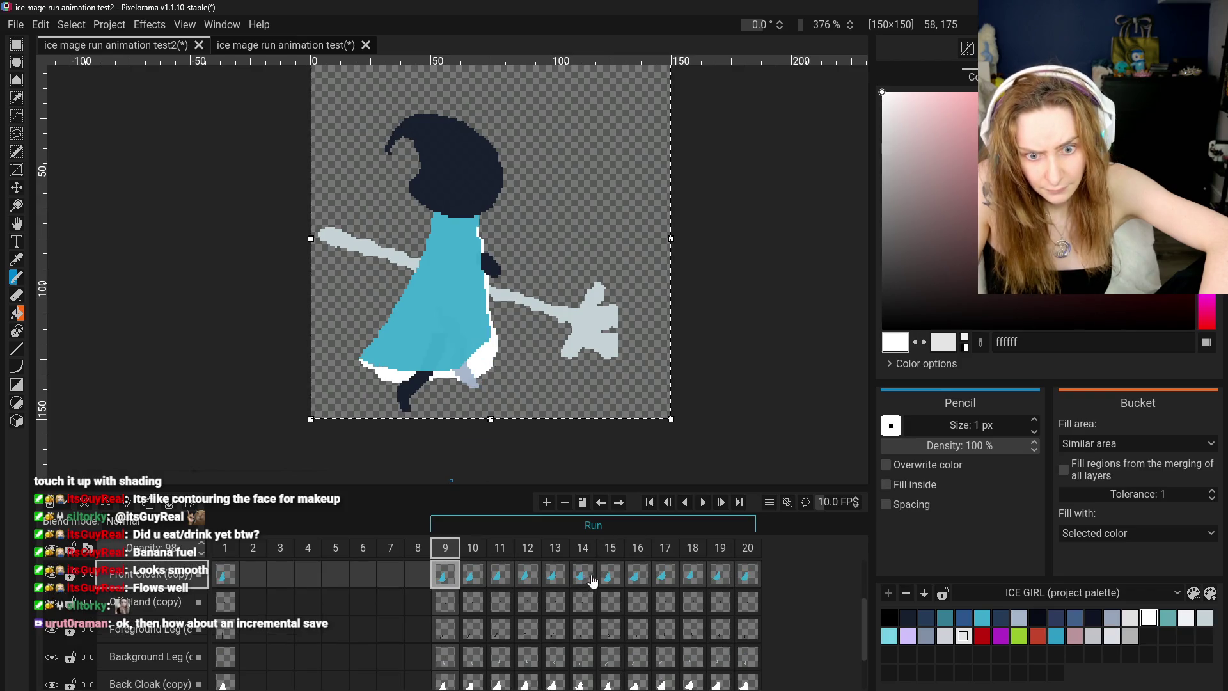
pyautogui.click(605, 578)
pyautogui.click(446, 580)
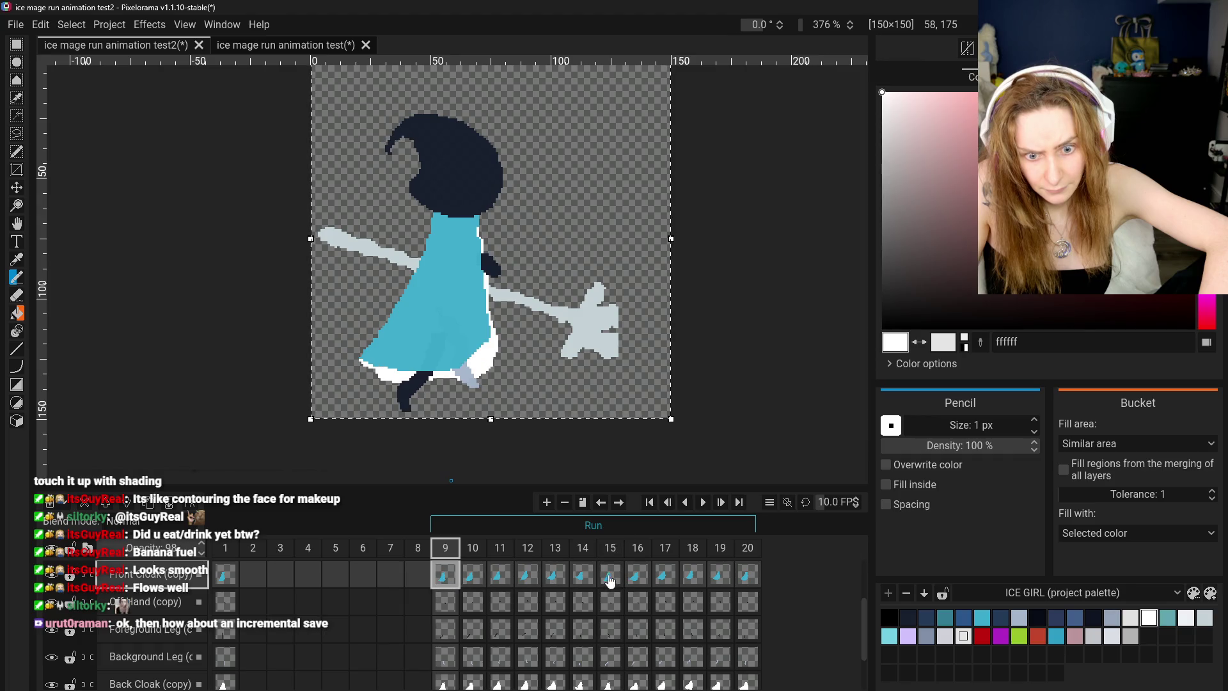
pyautogui.click(611, 582)
pyautogui.click(455, 586)
pyautogui.click(614, 581)
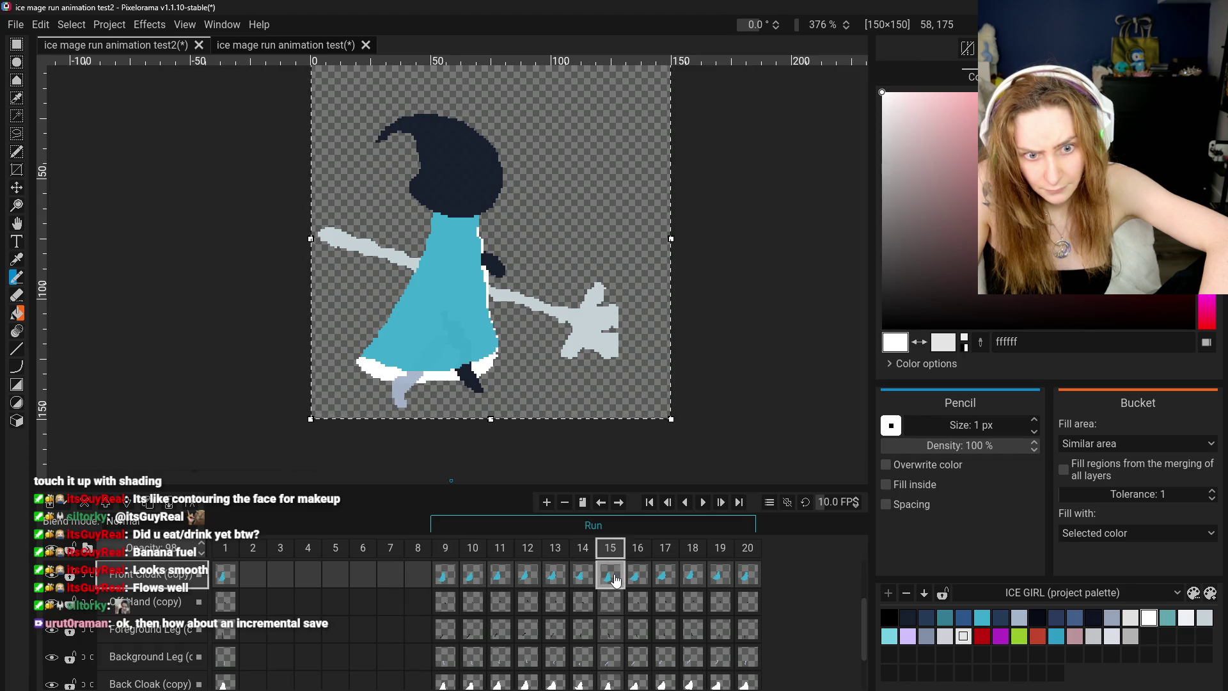
pyautogui.click(446, 582)
pyautogui.click(609, 579)
# - Select the Back Cloak (copy) layer with the Eraser and compare frames 9, 15 and 16
pyautogui.press('e')
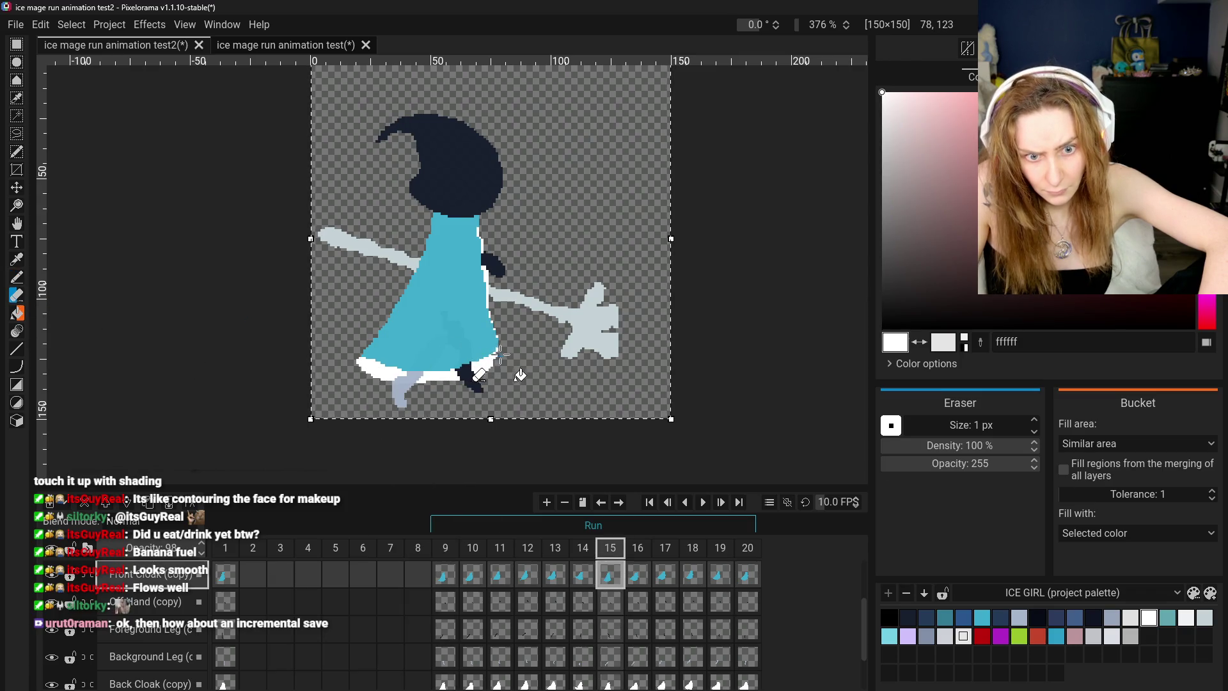
pyautogui.click(611, 683)
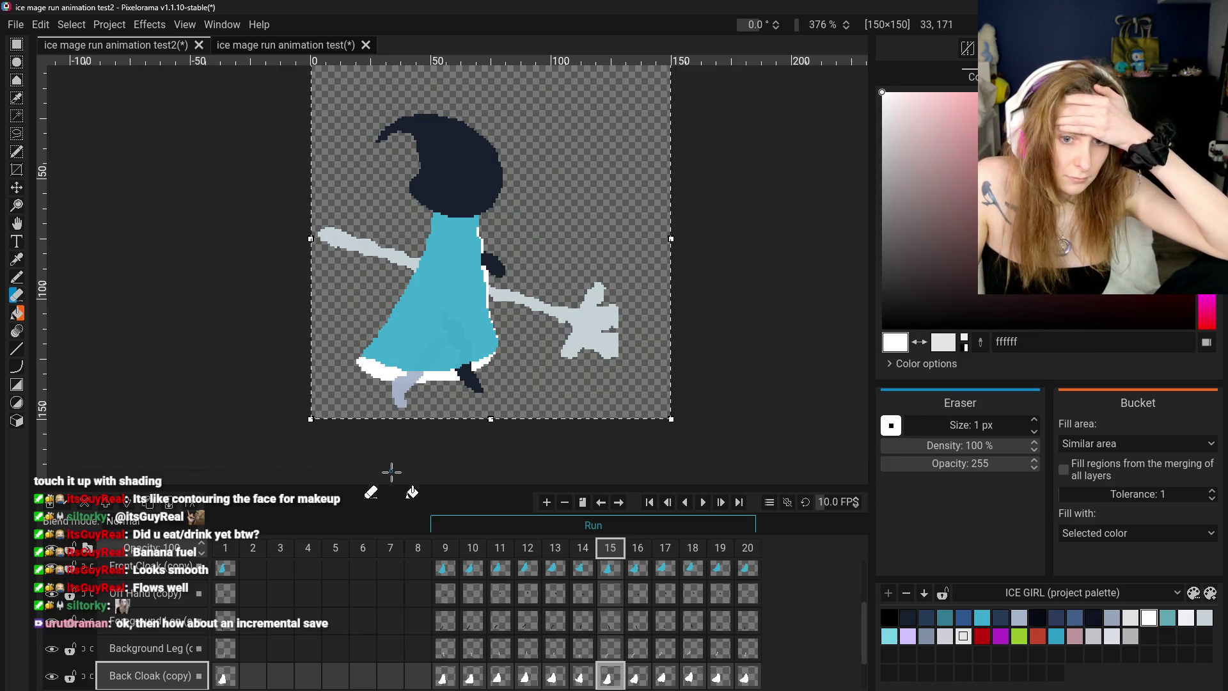
pyautogui.click(445, 675)
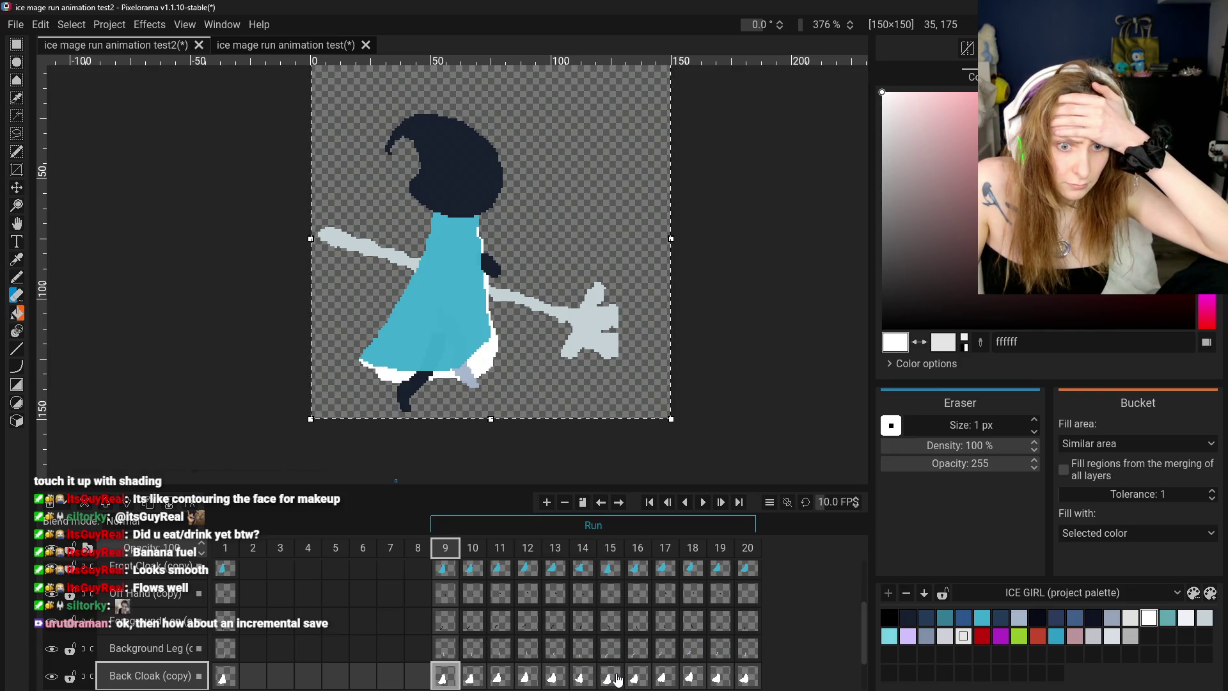
pyautogui.click(601, 675)
pyautogui.click(443, 675)
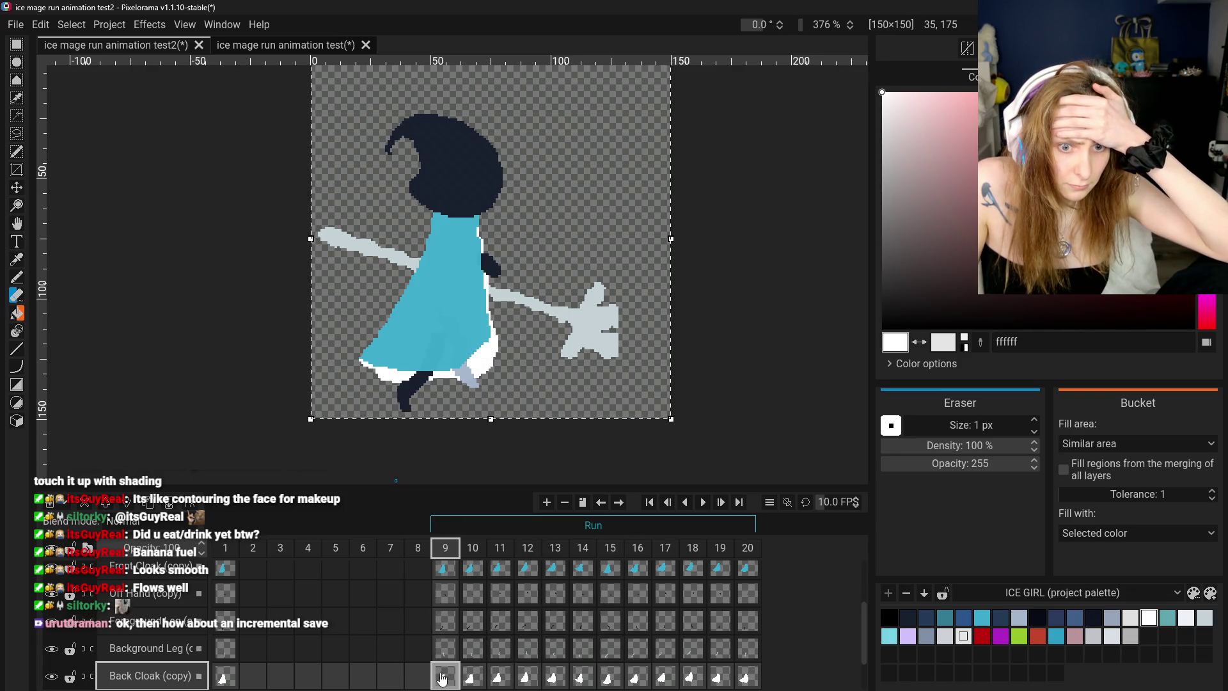
pyautogui.click(638, 675)
pyautogui.click(438, 677)
pyautogui.click(601, 678)
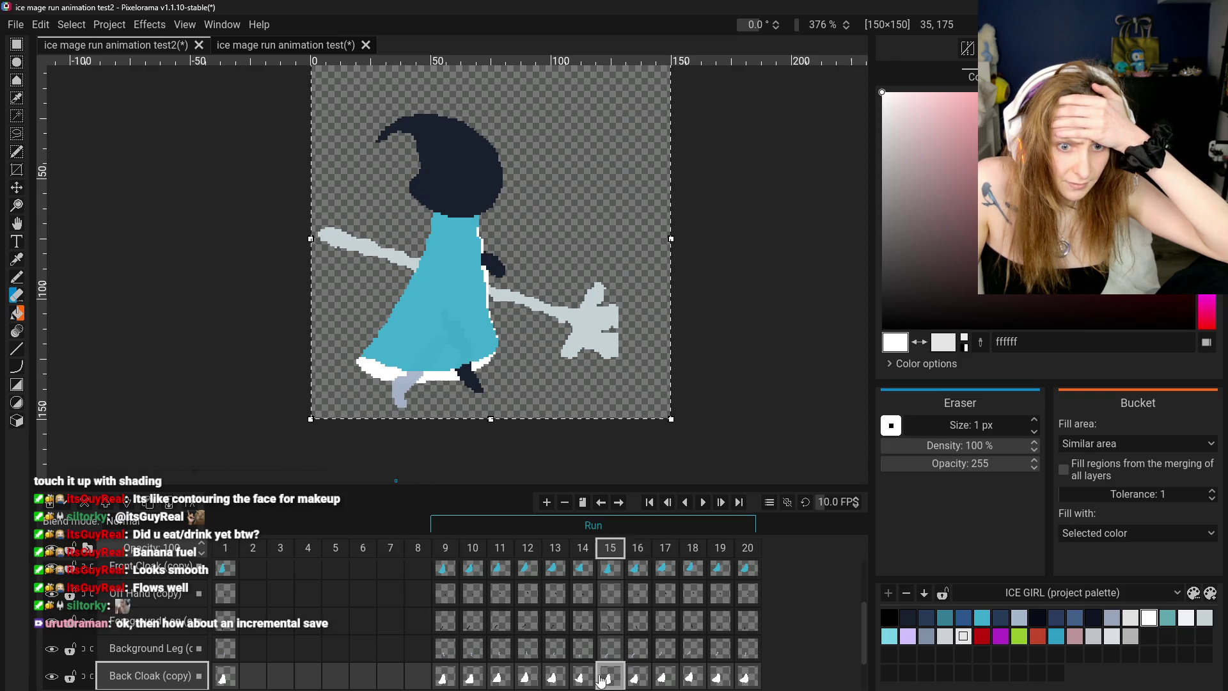
# - Step through run frames 9 to 19, then back to frames 9 and 10
pyautogui.click(647, 680)
pyautogui.click(441, 677)
pyautogui.click(470, 676)
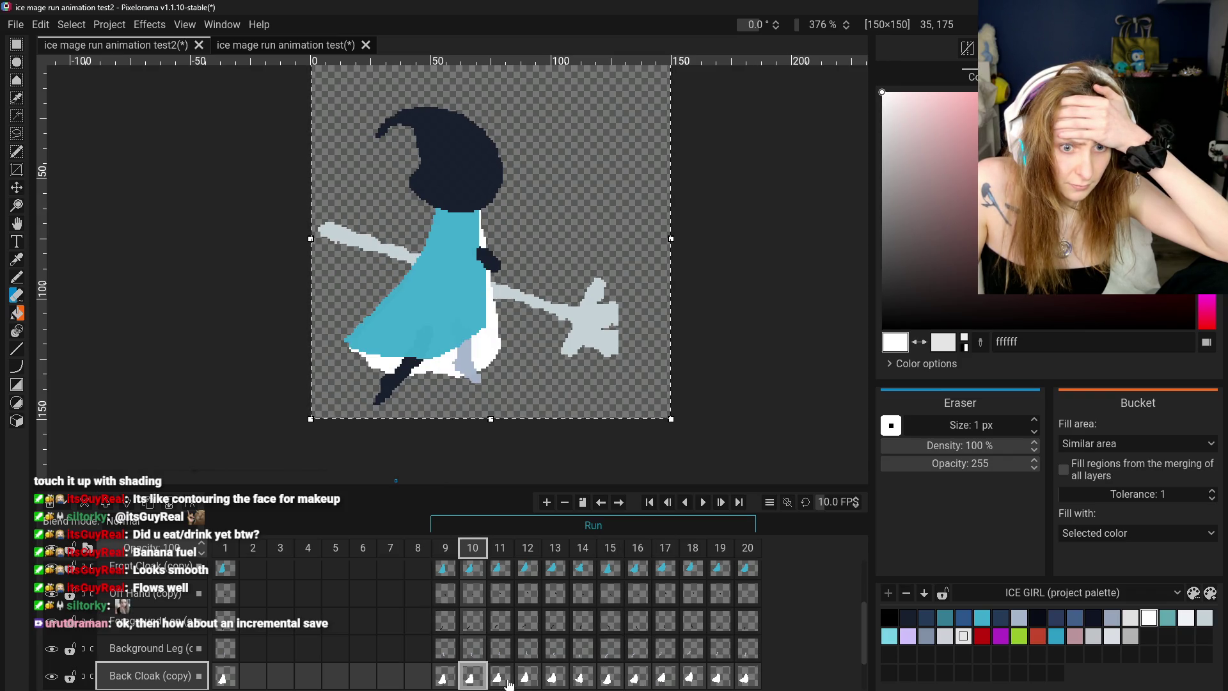
pyautogui.click(500, 676)
pyautogui.click(554, 678)
pyautogui.click(583, 678)
pyautogui.click(609, 678)
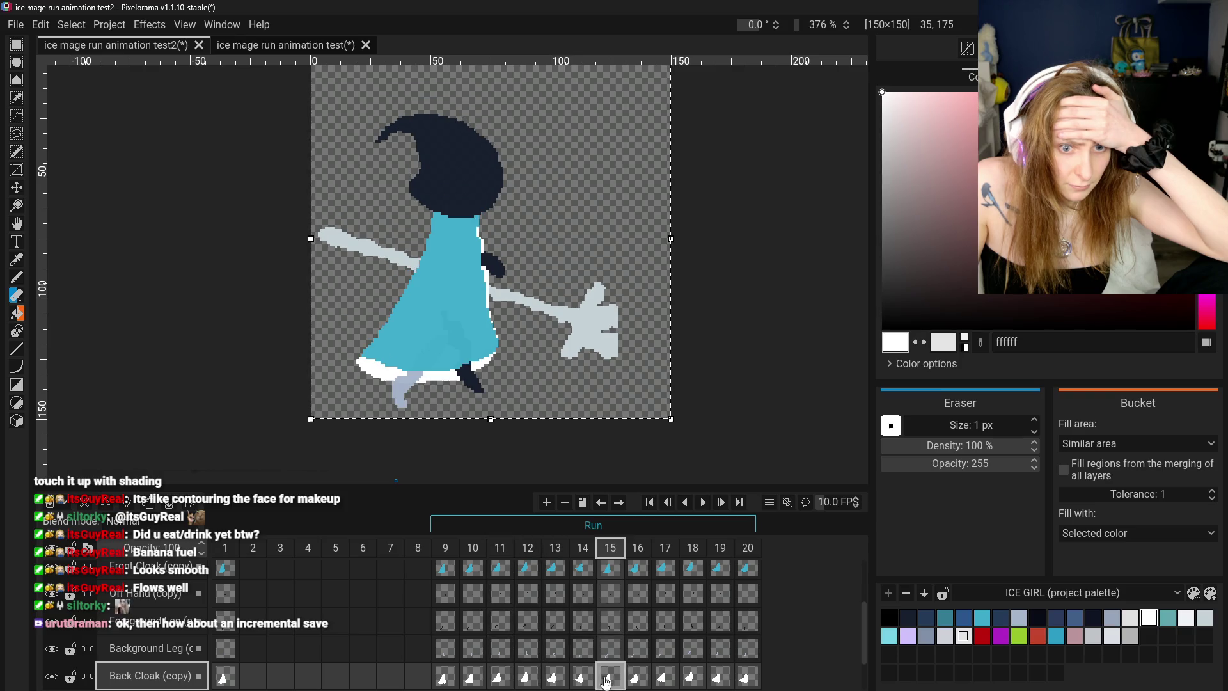
pyautogui.click(639, 680)
pyautogui.click(665, 678)
pyautogui.click(693, 678)
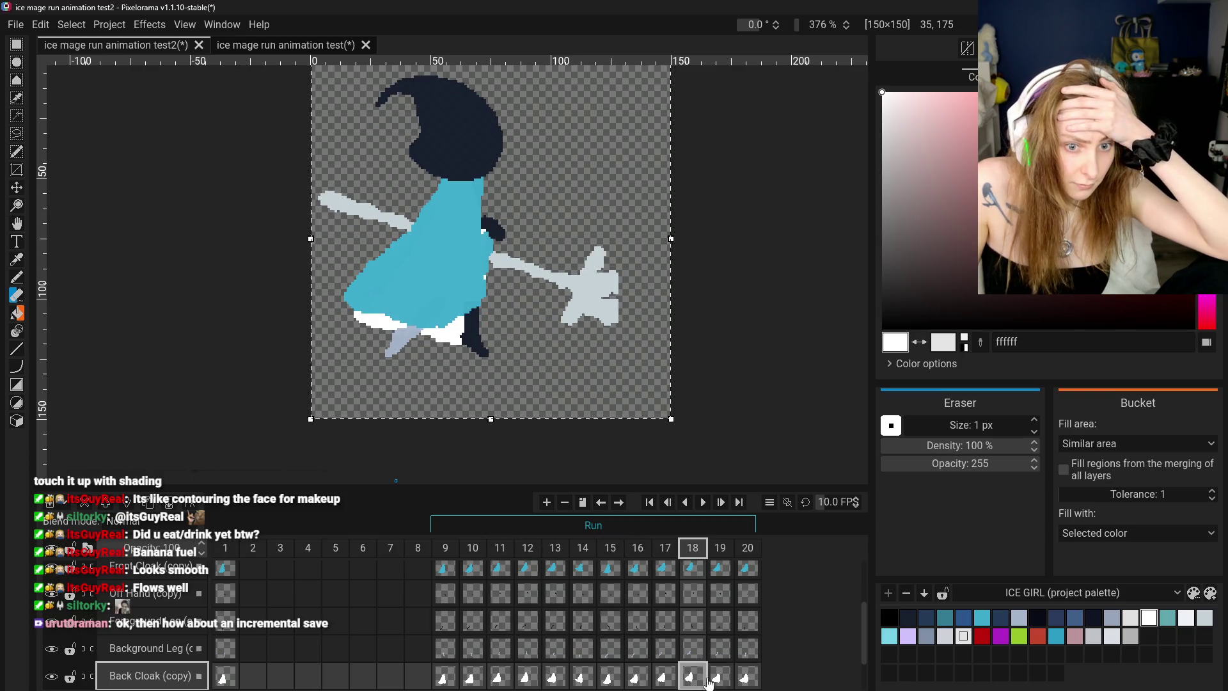
pyautogui.click(721, 679)
pyautogui.click(441, 677)
pyautogui.click(471, 676)
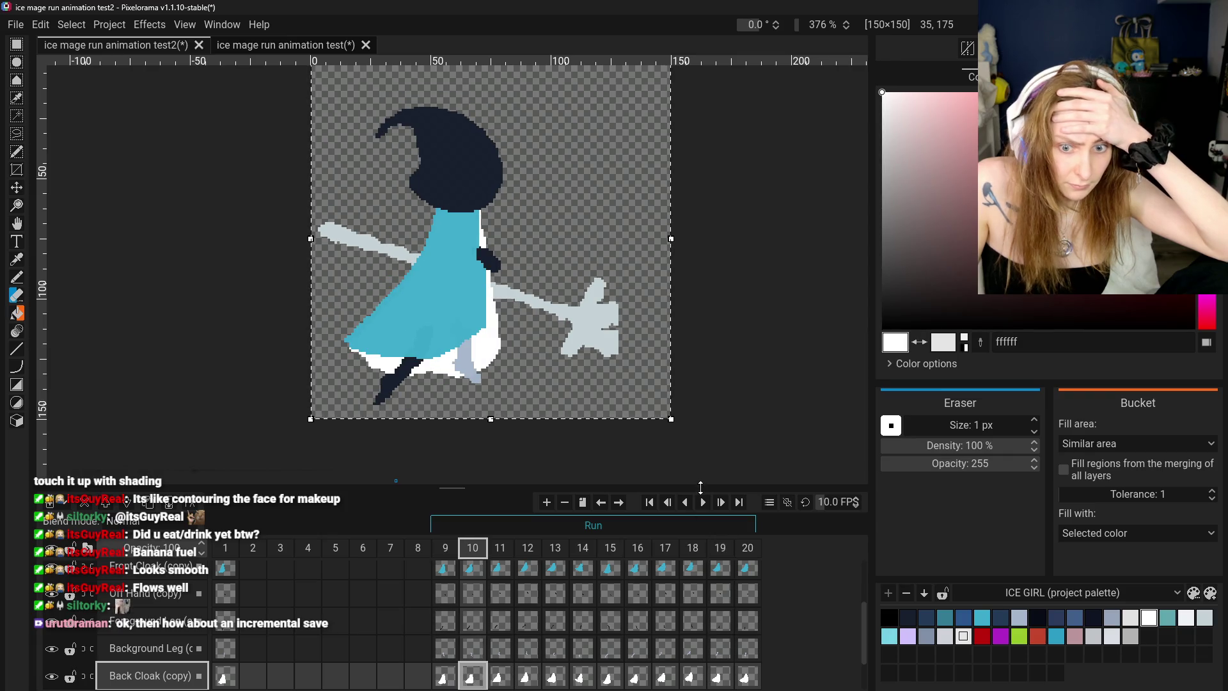
# - Play and stop the run, check frames 12 to 14, then restart playback
pyautogui.click(703, 502)
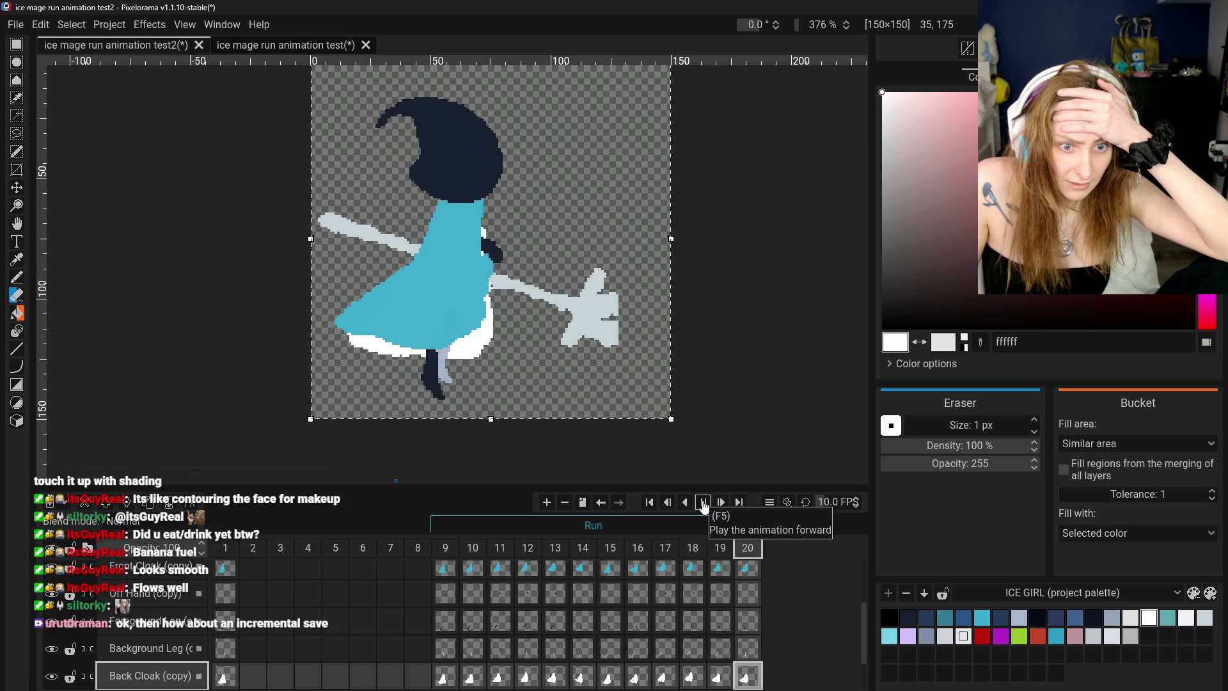
pyautogui.click(704, 502)
pyautogui.click(522, 683)
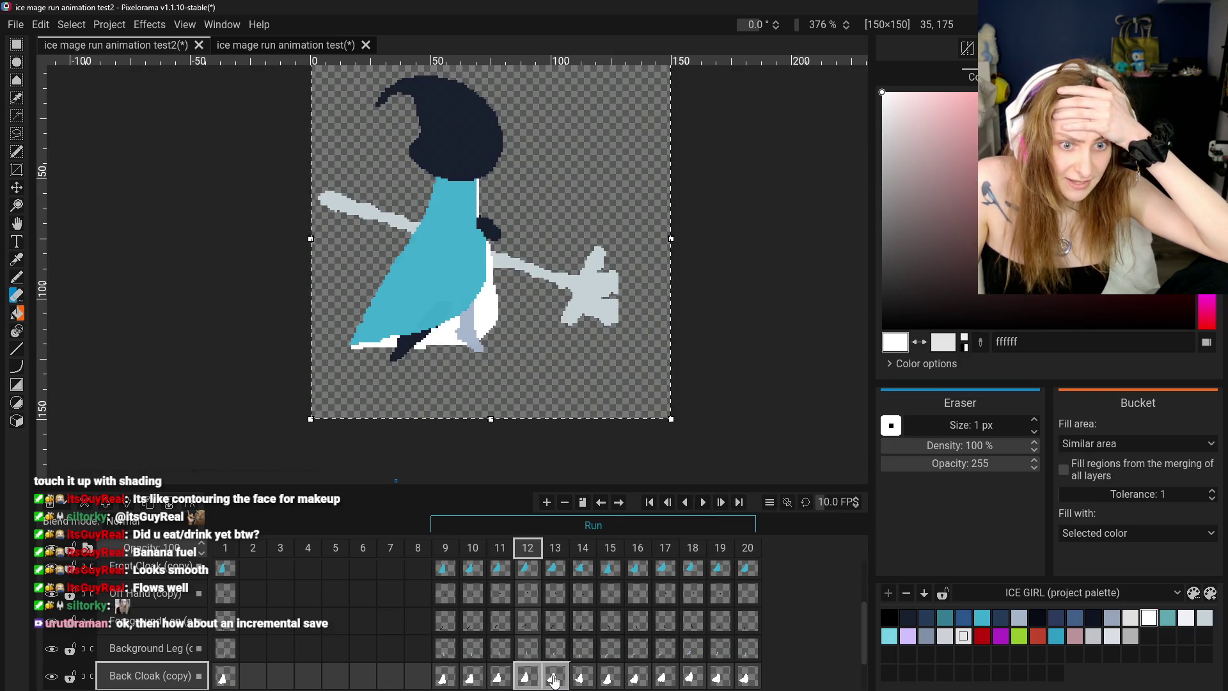
pyautogui.click(554, 681)
pyautogui.click(582, 681)
pyautogui.press('Left')
pyautogui.press('Left')
pyautogui.press('Left')
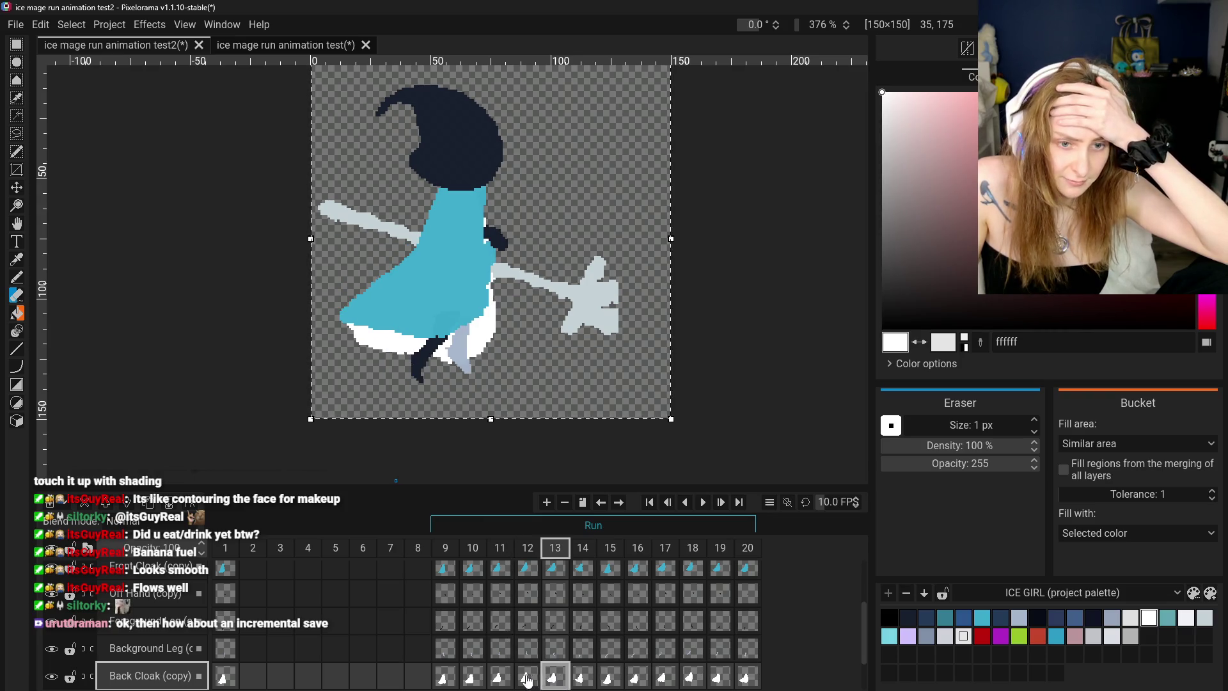
pyautogui.click(559, 680)
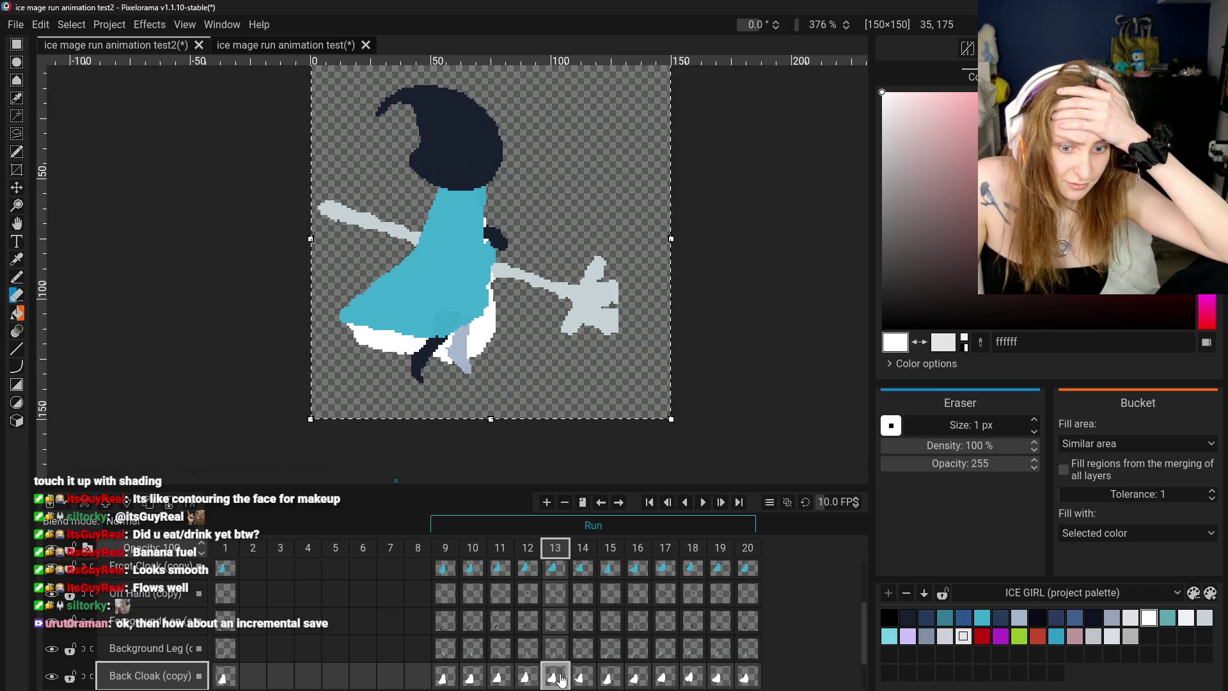
pyautogui.click(571, 683)
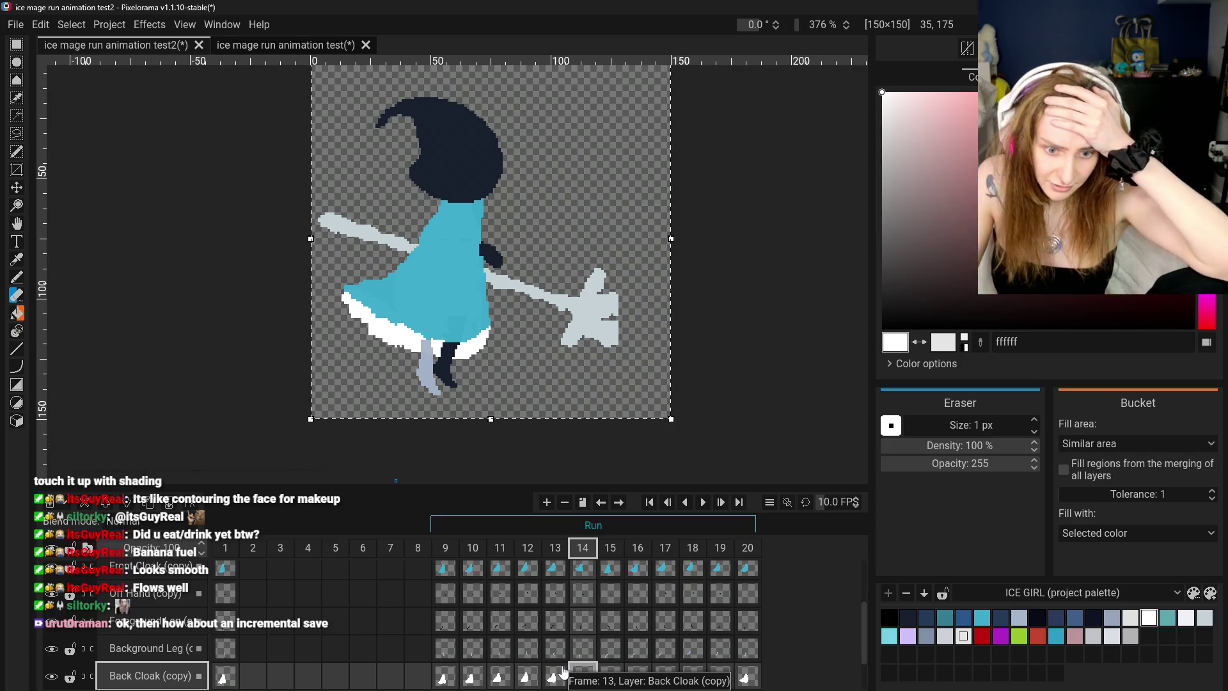
pyautogui.click(703, 501)
# - Stop playback and step through Back Cloak frames 9 to 13
pyautogui.scroll(-2, 787, 330)
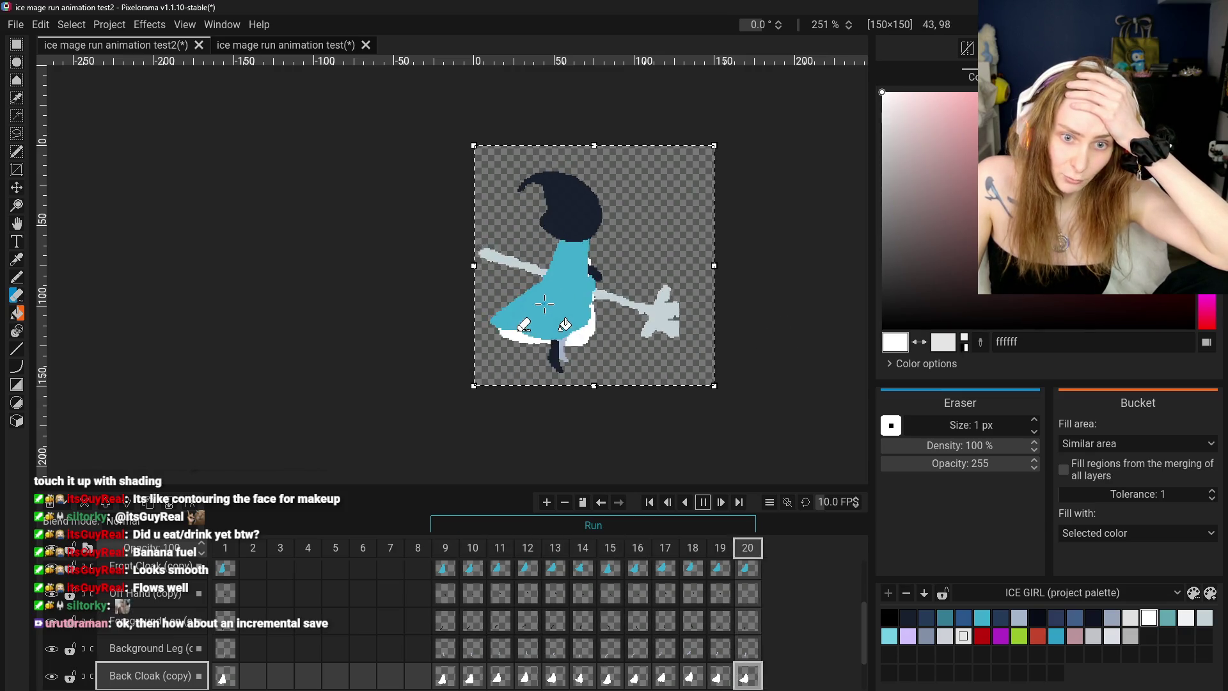
pyautogui.click(705, 502)
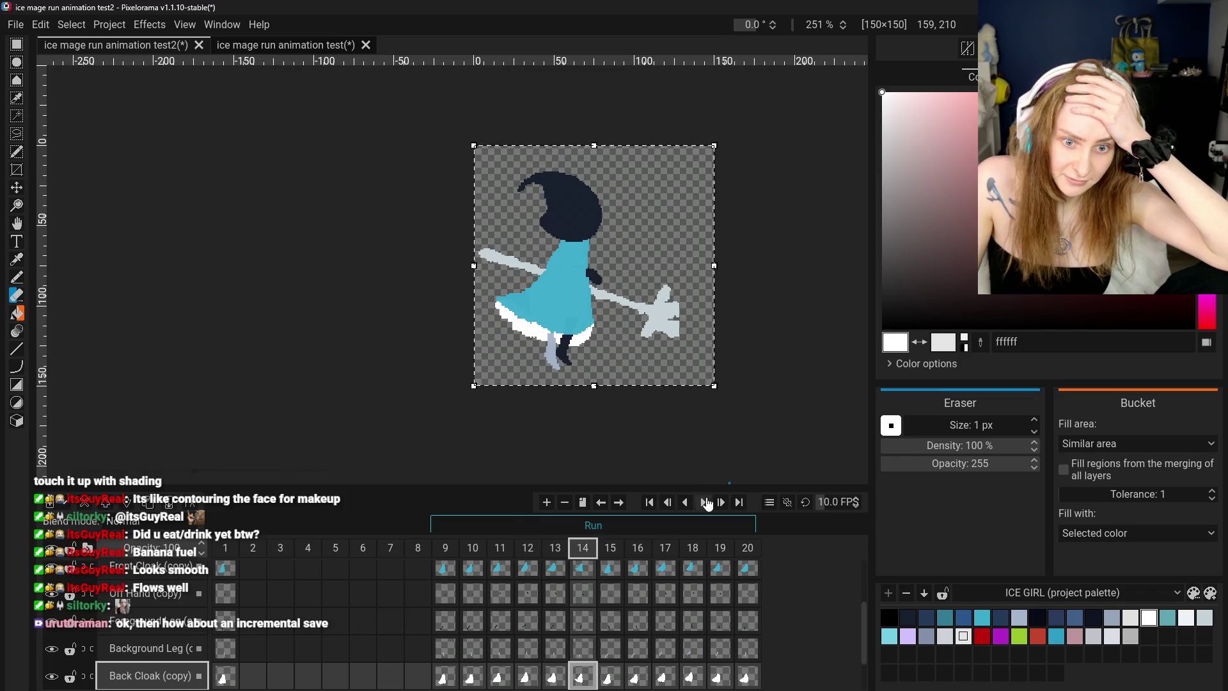
pyautogui.click(447, 678)
pyautogui.click(473, 678)
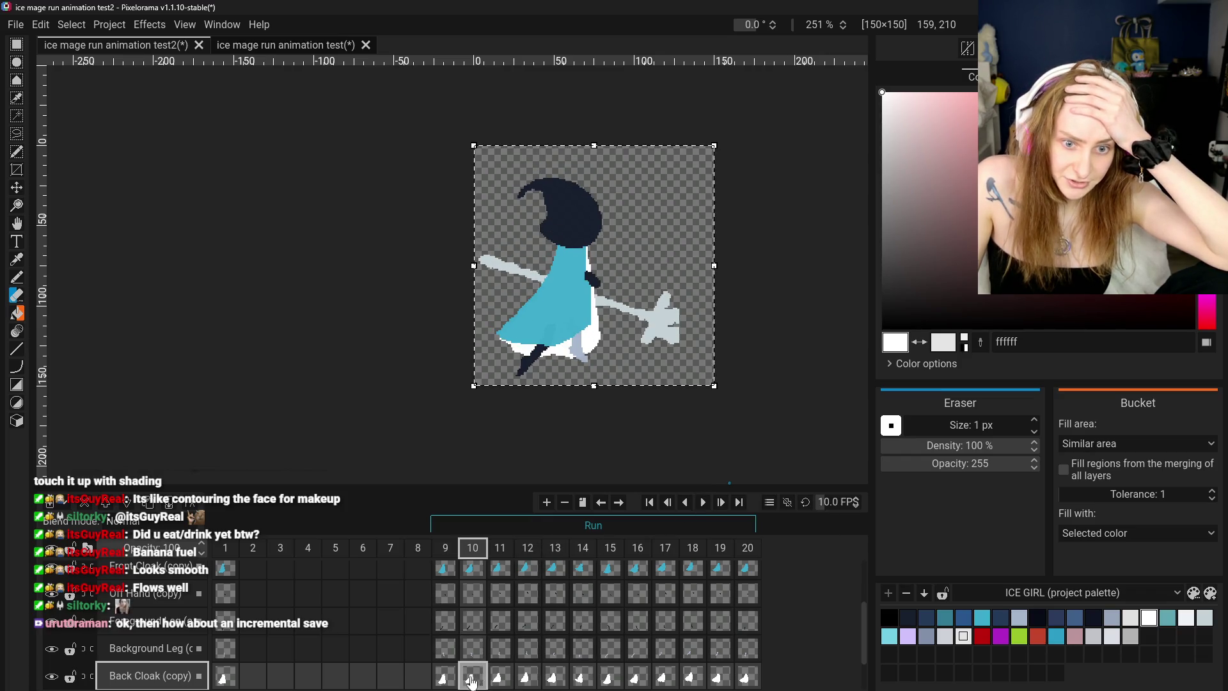
pyautogui.click(500, 679)
pyautogui.click(529, 680)
pyautogui.click(554, 679)
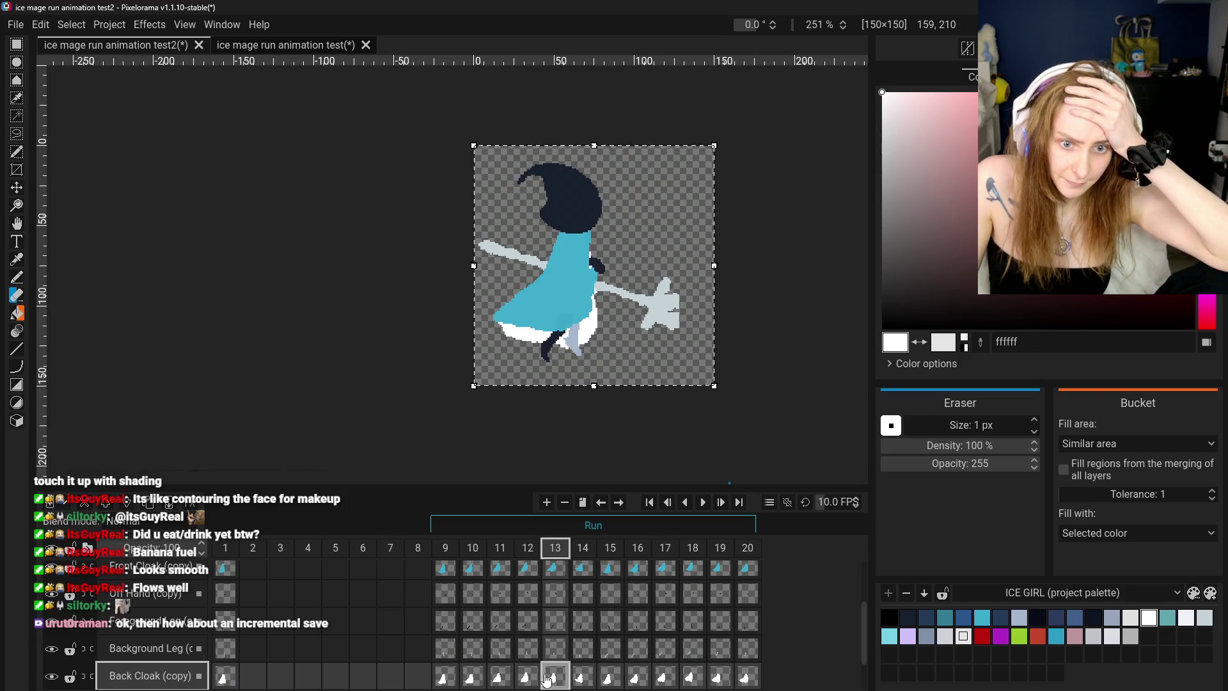
# - Flip between frames 12 and 13 to compare, settling on frame 13
pyautogui.click(527, 679)
pyautogui.click(553, 679)
pyautogui.click(527, 679)
pyautogui.click(554, 681)
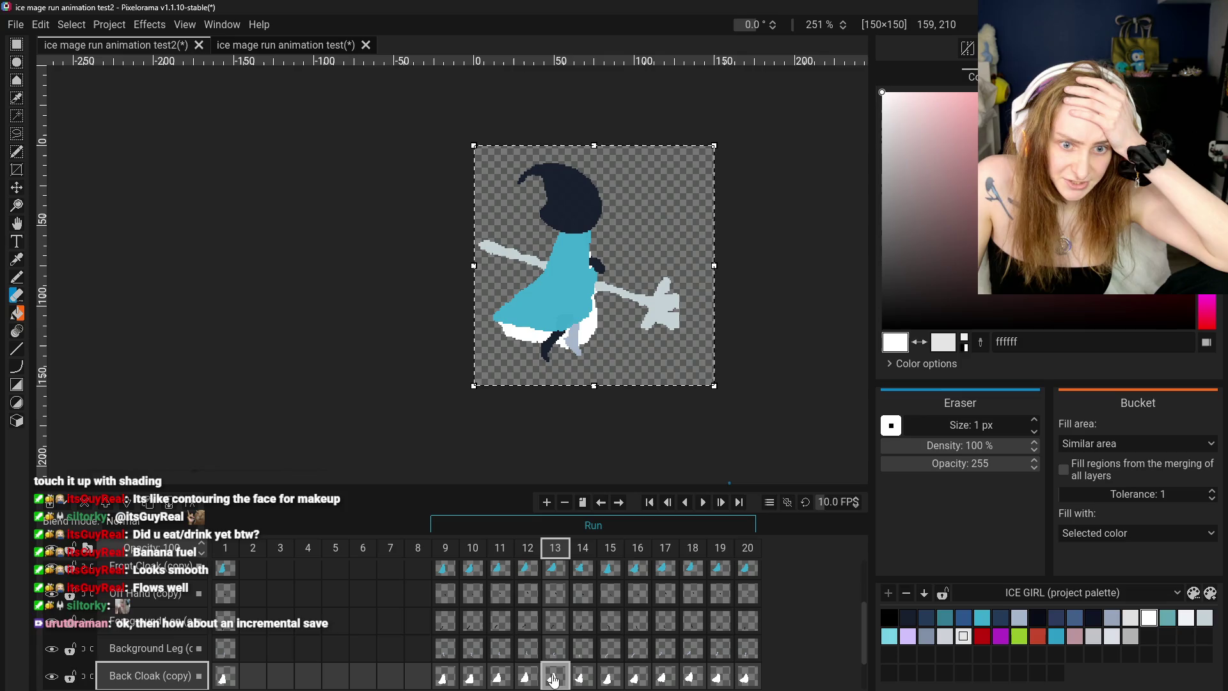
pyautogui.scroll(3, 523, 373)
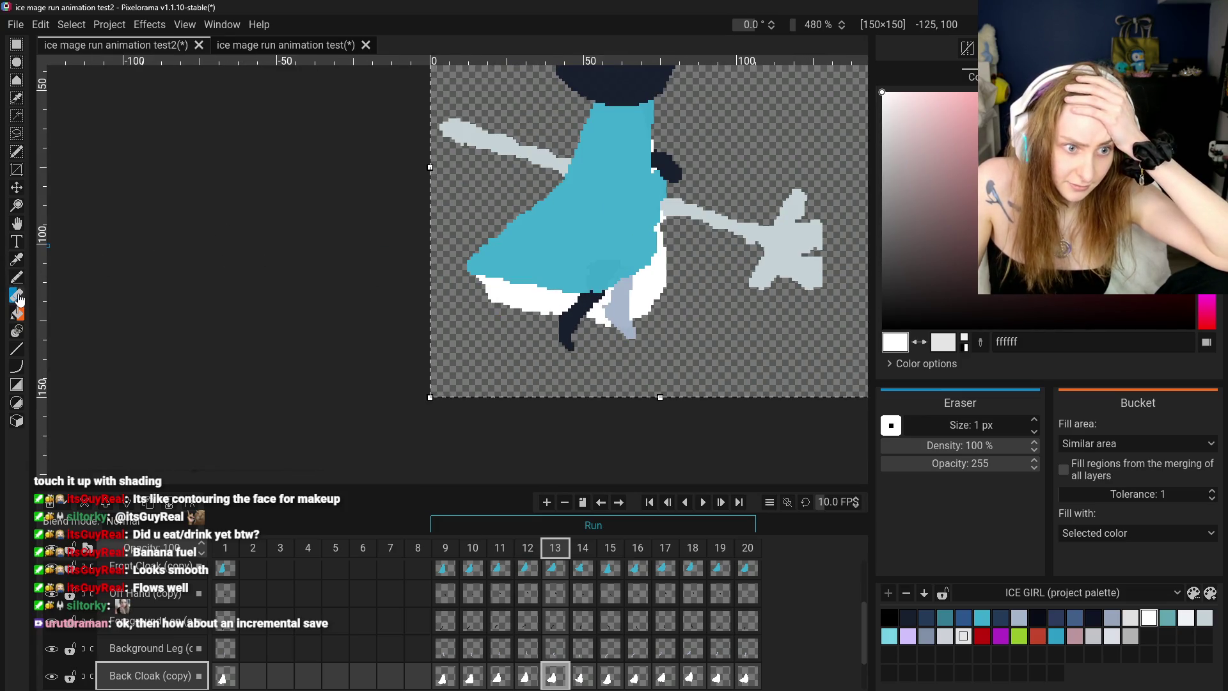
# - Check frame 13's Back and Front Cloak (copy) cels against frame 12, ending on Front Cloak
pyautogui.click(555, 569)
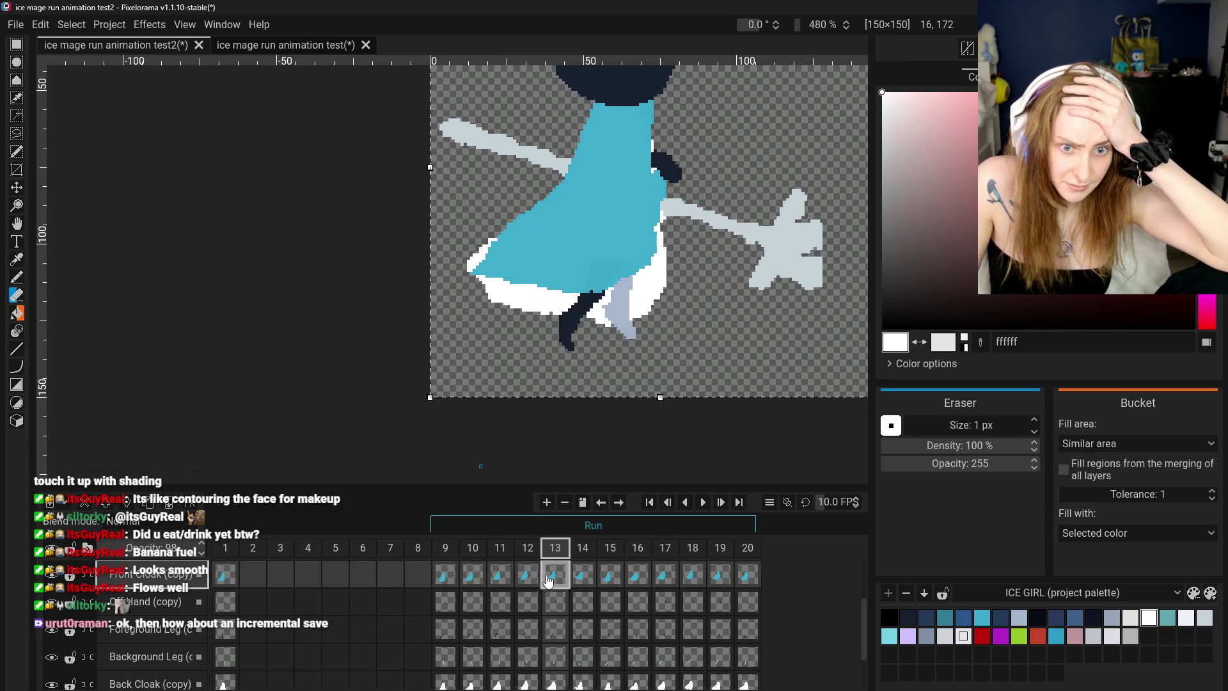
pyautogui.click(553, 682)
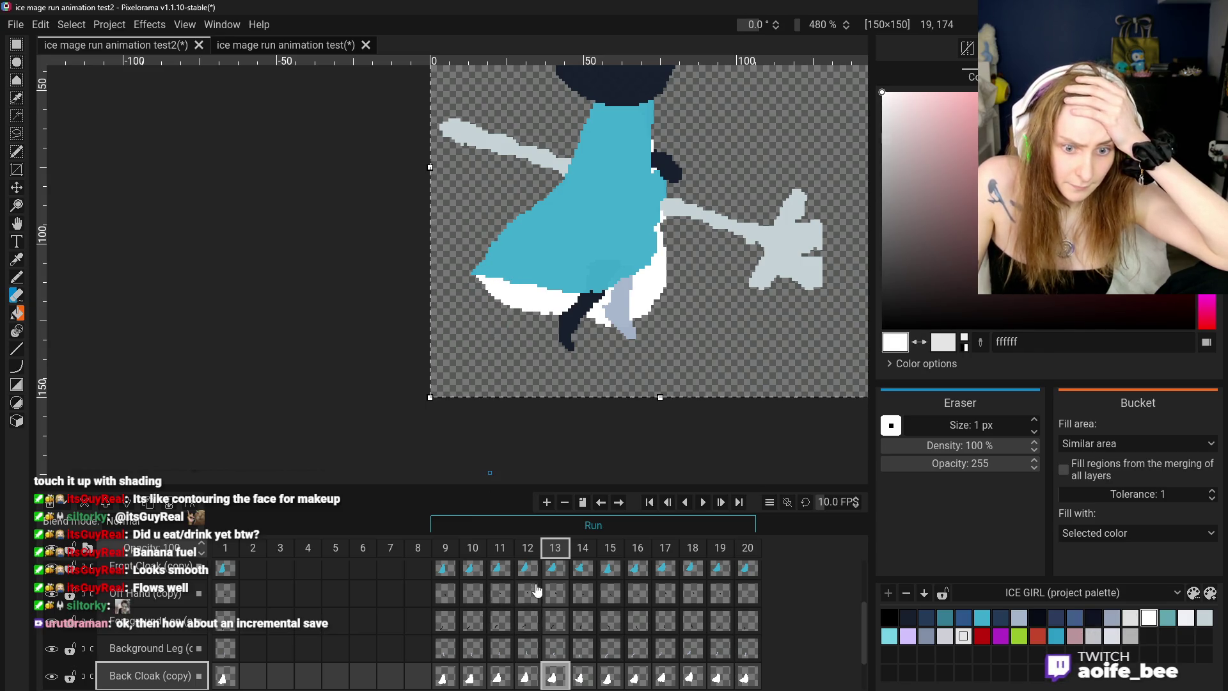
pyautogui.click(541, 569)
pyautogui.click(546, 575)
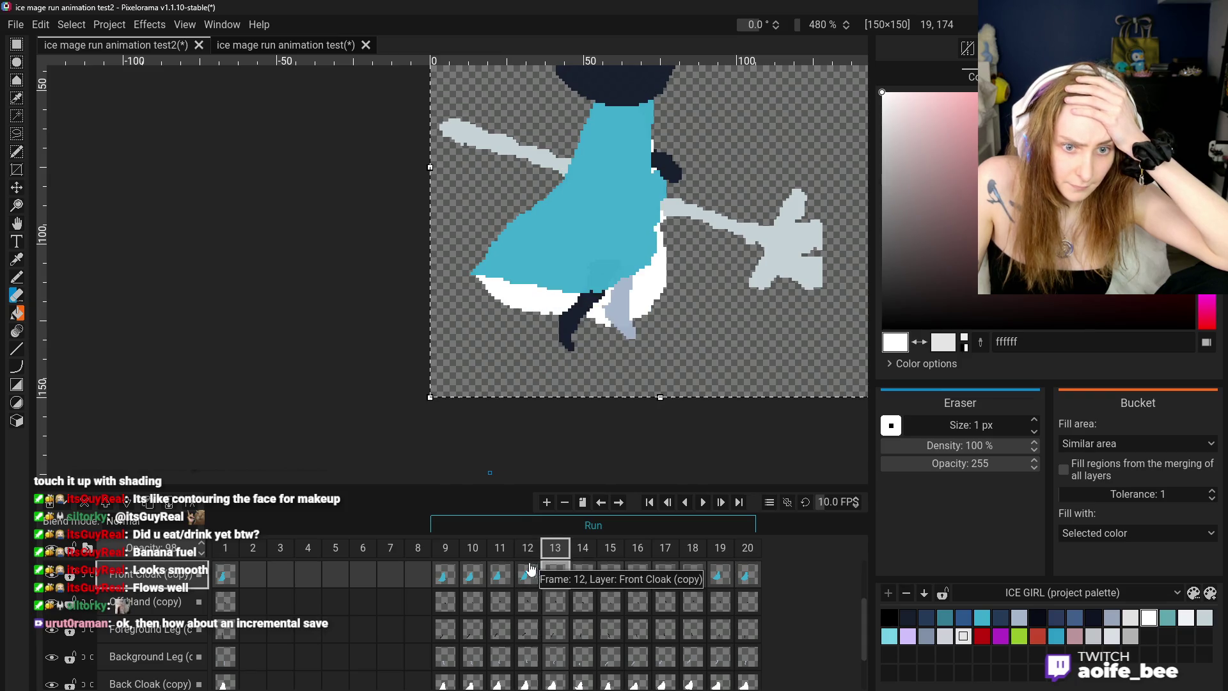
# - Pick the cloak blue 3baacb, choose the Pencil, and play the run after checking frame 12
pyautogui.click(17, 259)
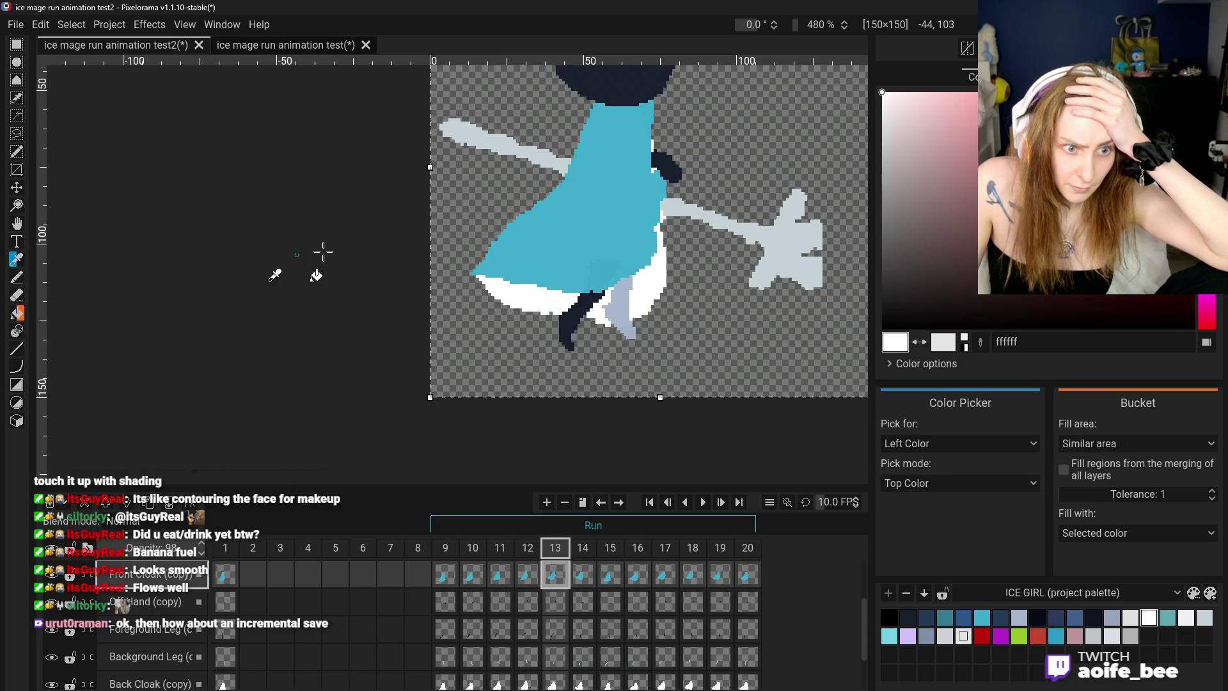
pyautogui.click(486, 269)
pyautogui.click(17, 277)
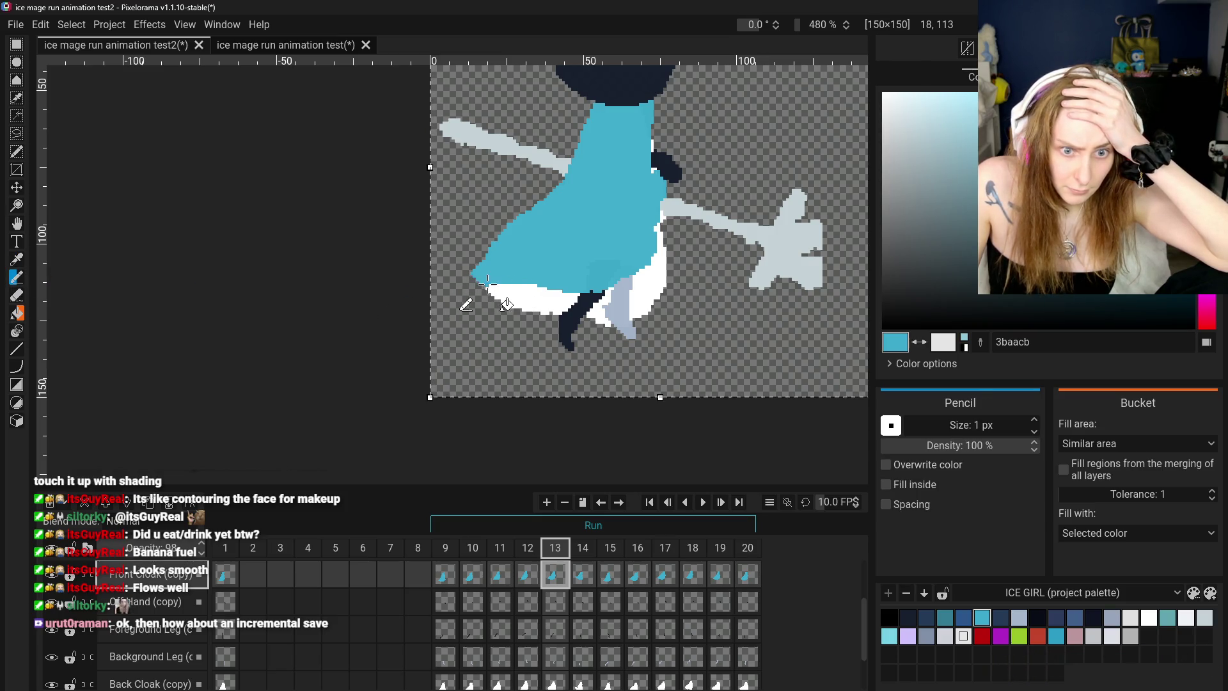
pyautogui.click(528, 576)
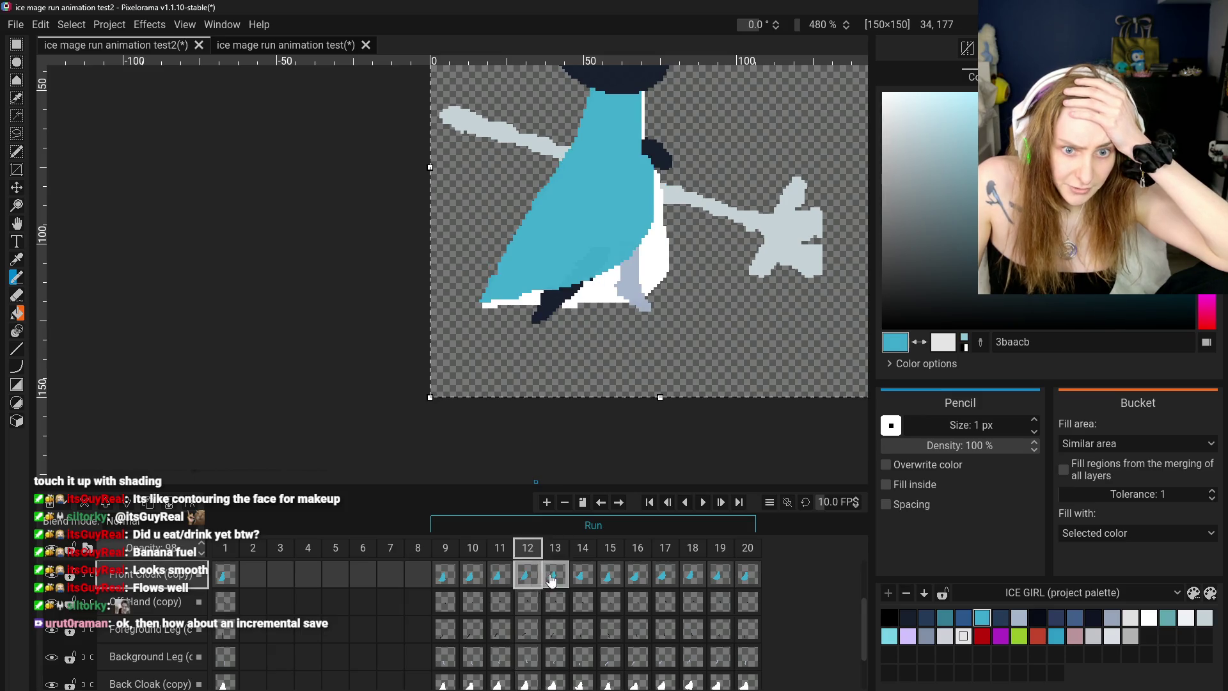
pyautogui.click(556, 579)
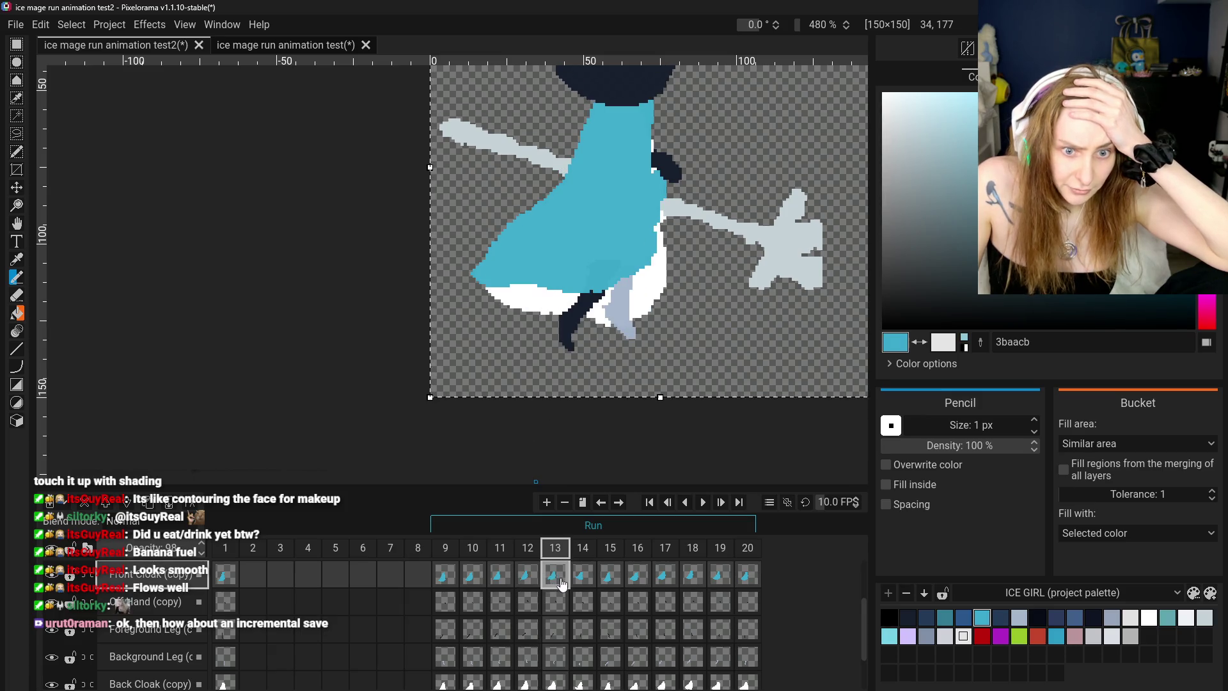
pyautogui.click(703, 502)
pyautogui.scroll(-3, 723, 393)
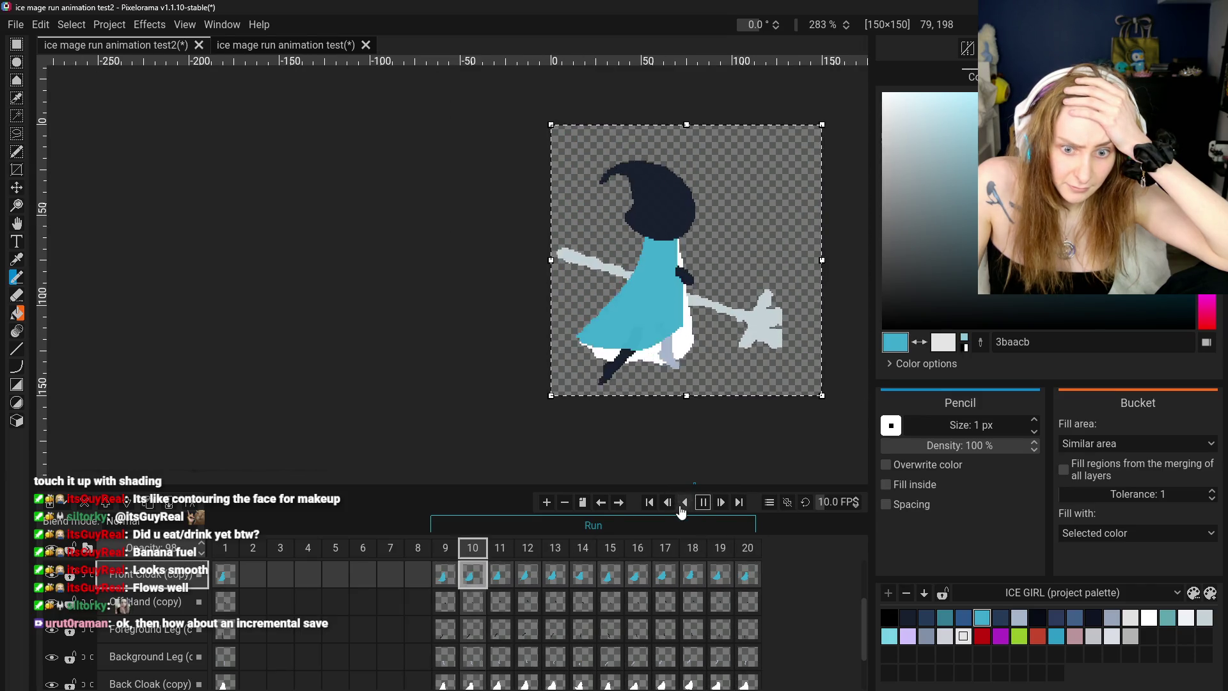
pyautogui.click(703, 502)
pyautogui.click(527, 575)
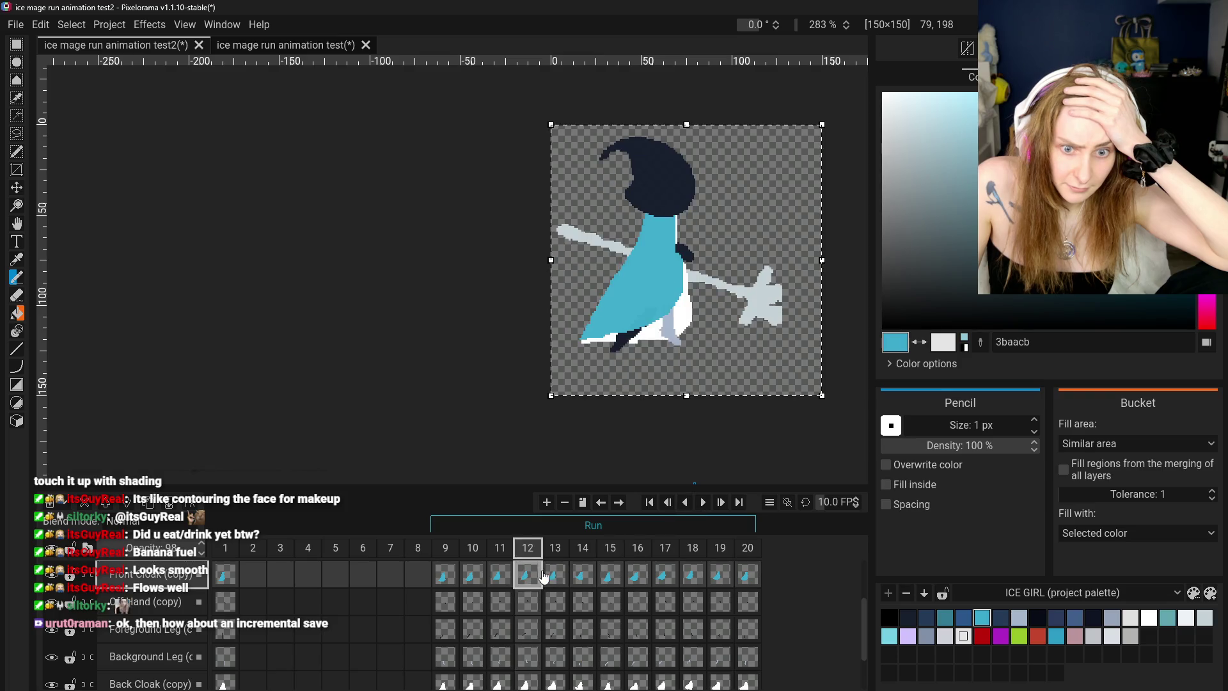
pyautogui.click(555, 574)
pyautogui.click(528, 575)
pyautogui.click(549, 575)
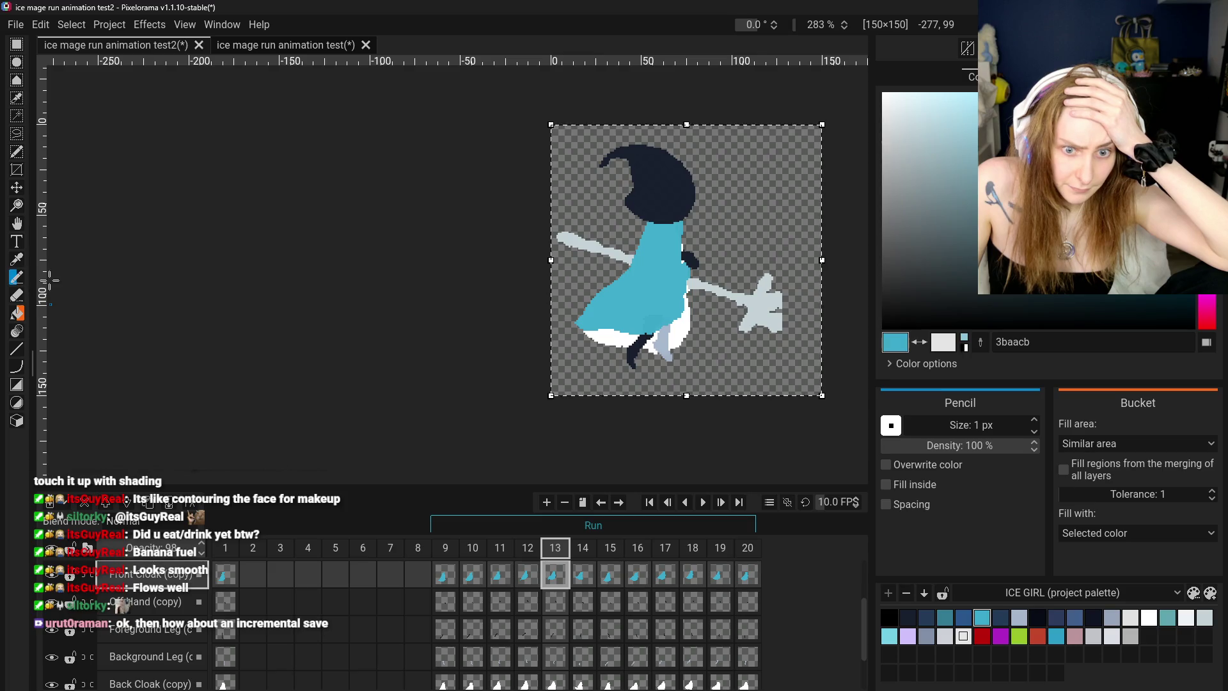
pyautogui.click(527, 576)
pyautogui.click(556, 579)
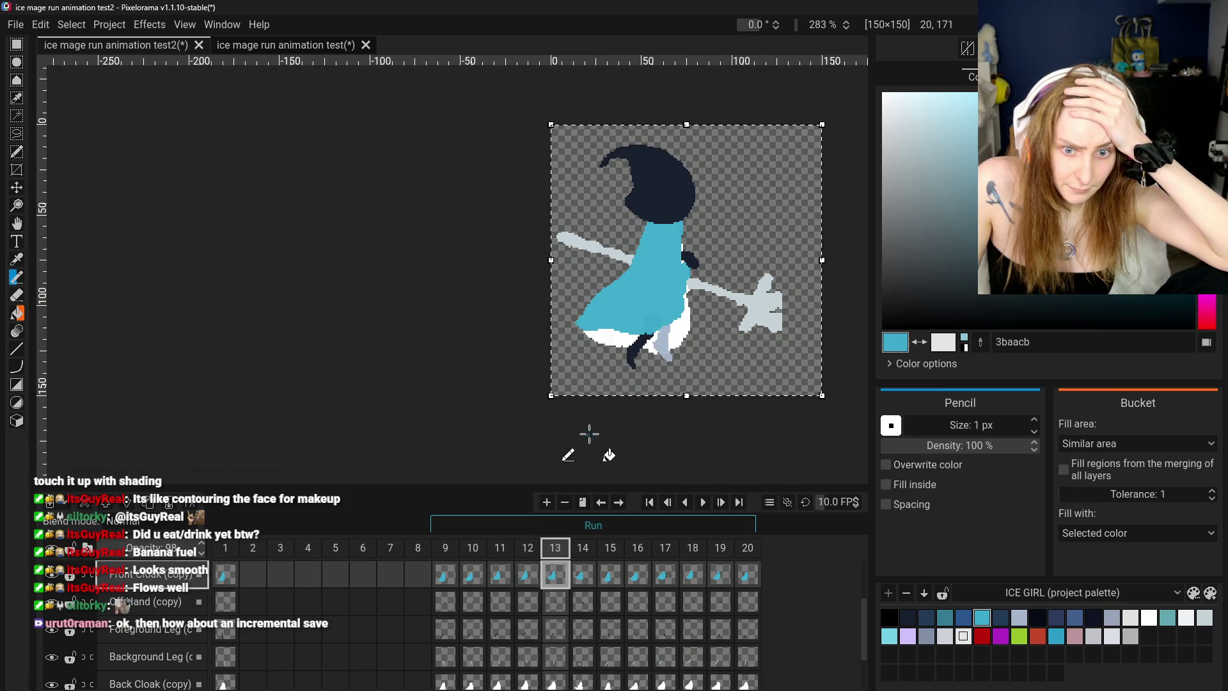
pyautogui.click(527, 574)
pyautogui.click(554, 576)
pyautogui.click(527, 576)
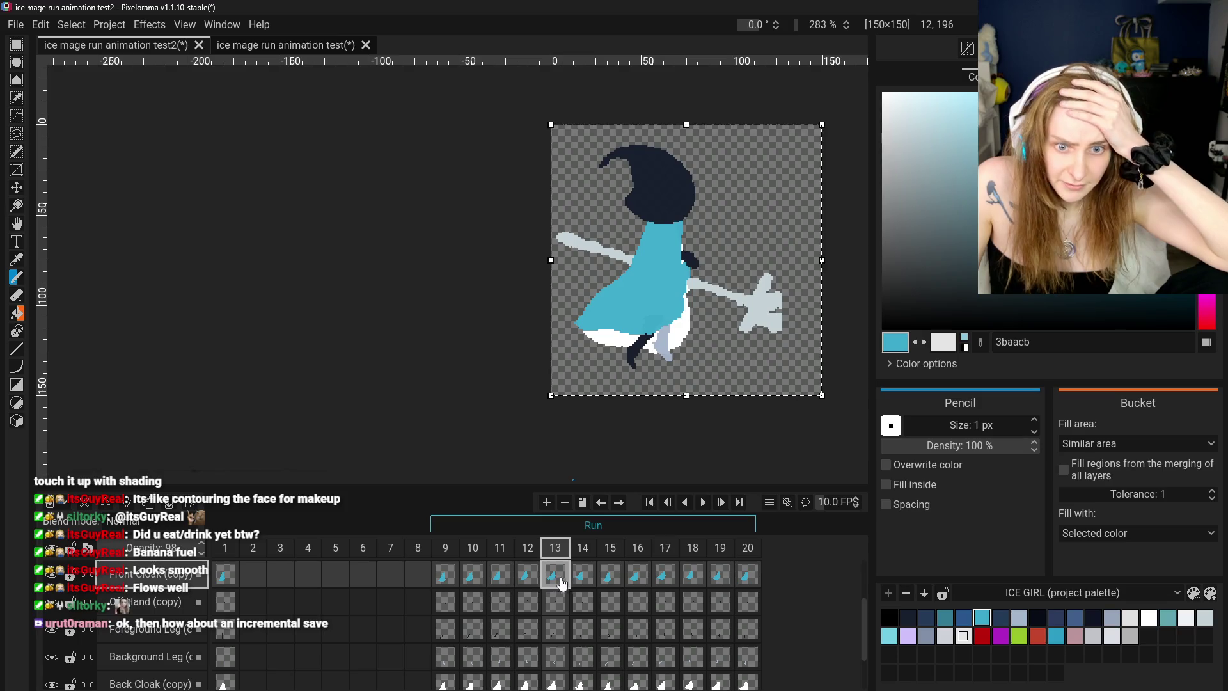
pyautogui.click(554, 576)
pyautogui.scroll(2, 591, 328)
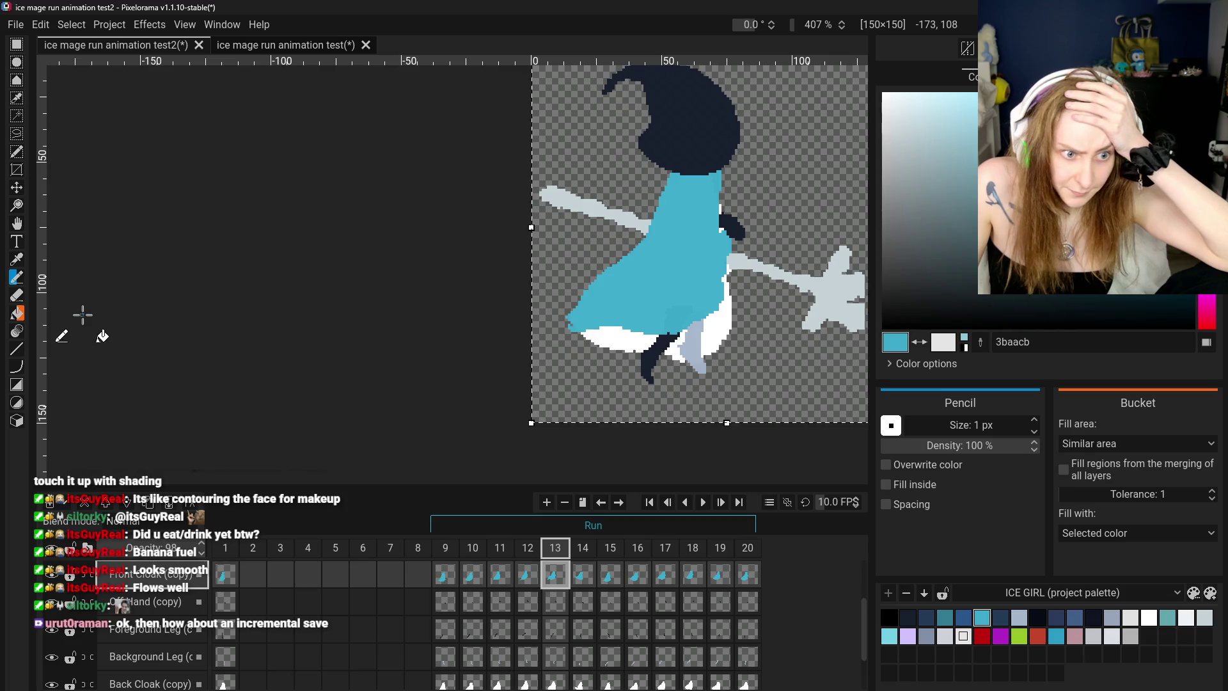
# - Compare frame 13 with frame 12 and select frame 13's Front Cloak (copy) cel with the Eraser
pyautogui.press('e')
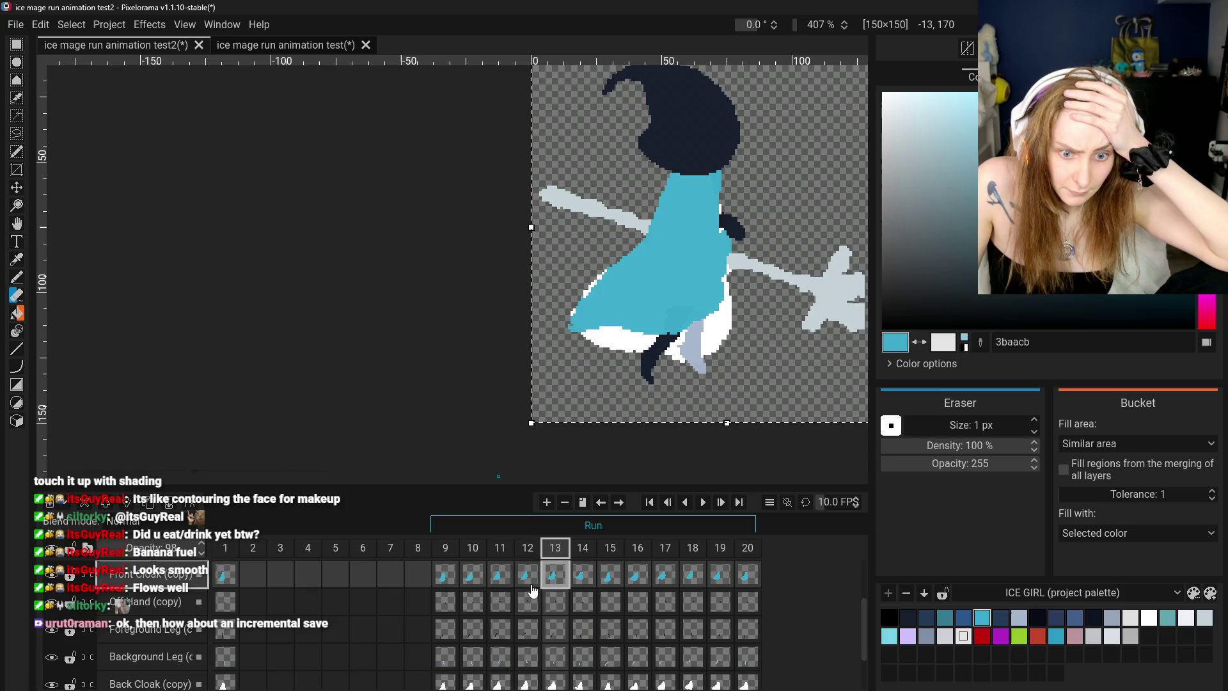
pyautogui.click(528, 576)
pyautogui.click(555, 576)
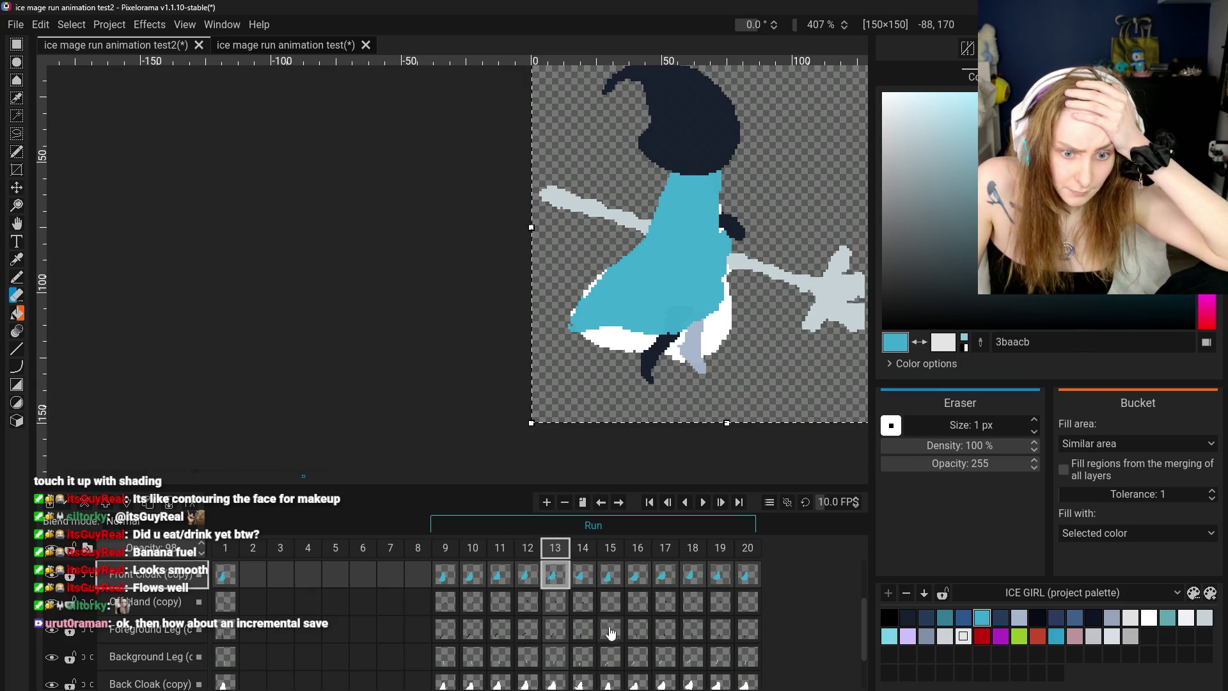
pyautogui.click(555, 679)
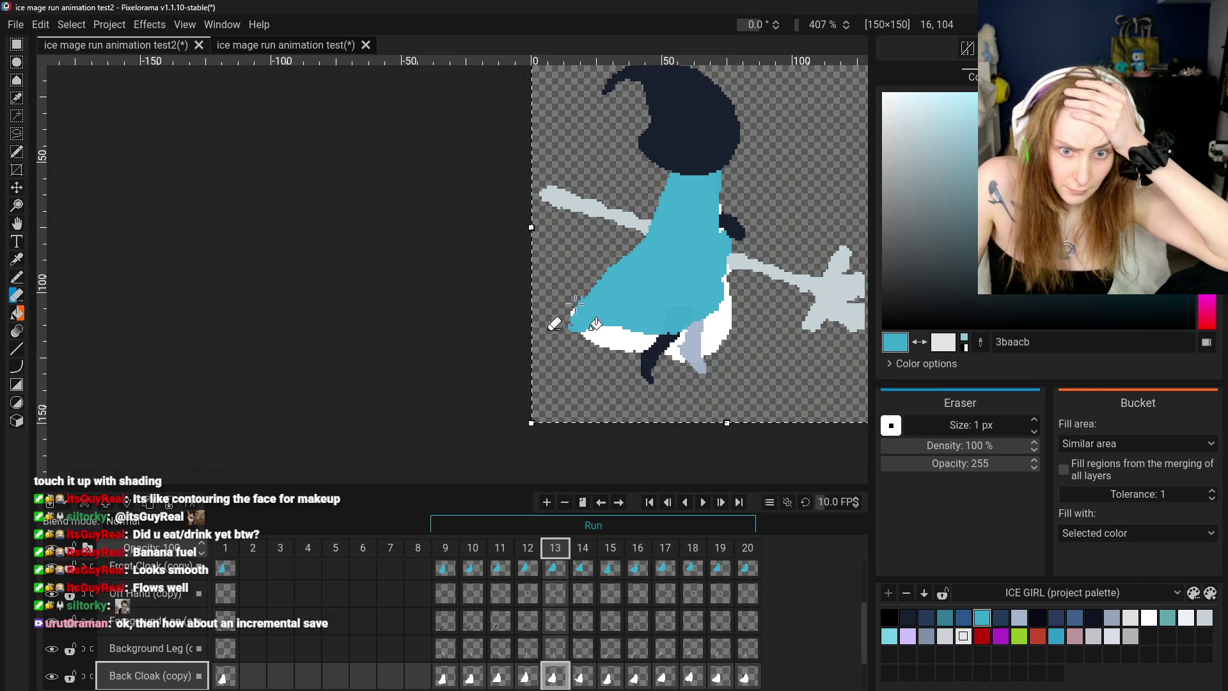
pyautogui.click(554, 571)
pyautogui.scroll(3, 576, 300)
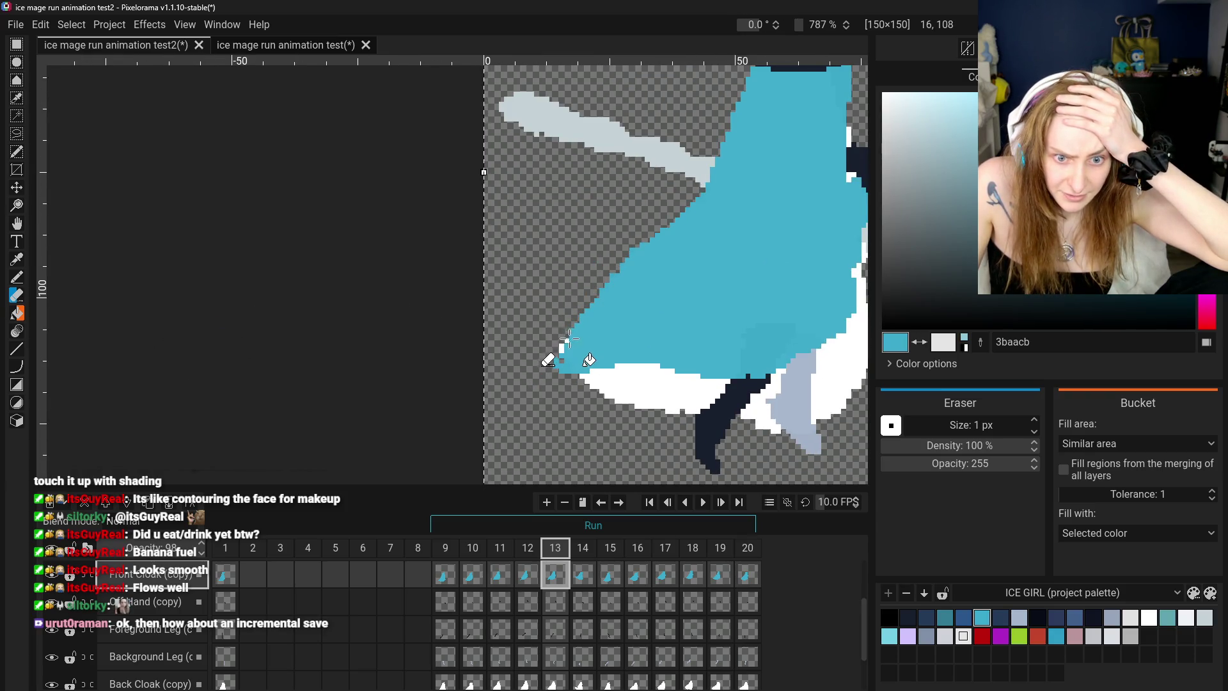
# - Erase stray pixels and paint 3baacb over the white along the cloak's lower-left edge
pyautogui.moveTo(569, 340); pyautogui.dragTo(557, 360)
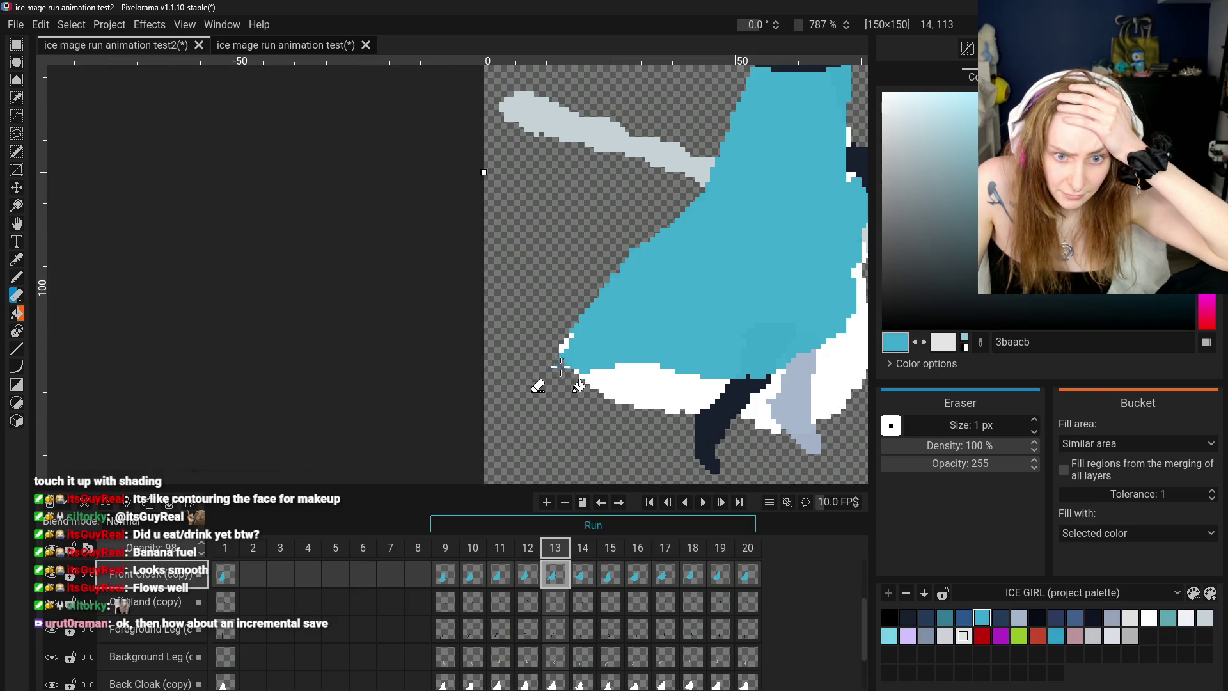
pyautogui.press('p')
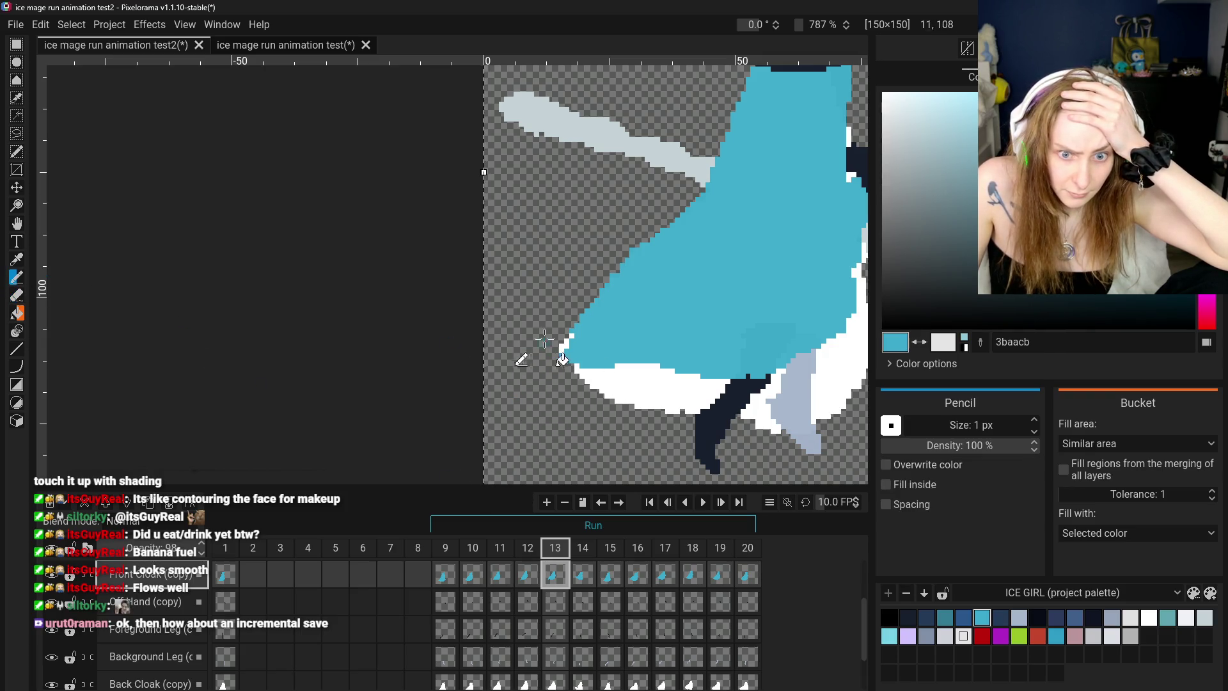
pyautogui.moveTo(572, 331); pyautogui.dragTo(564, 350)
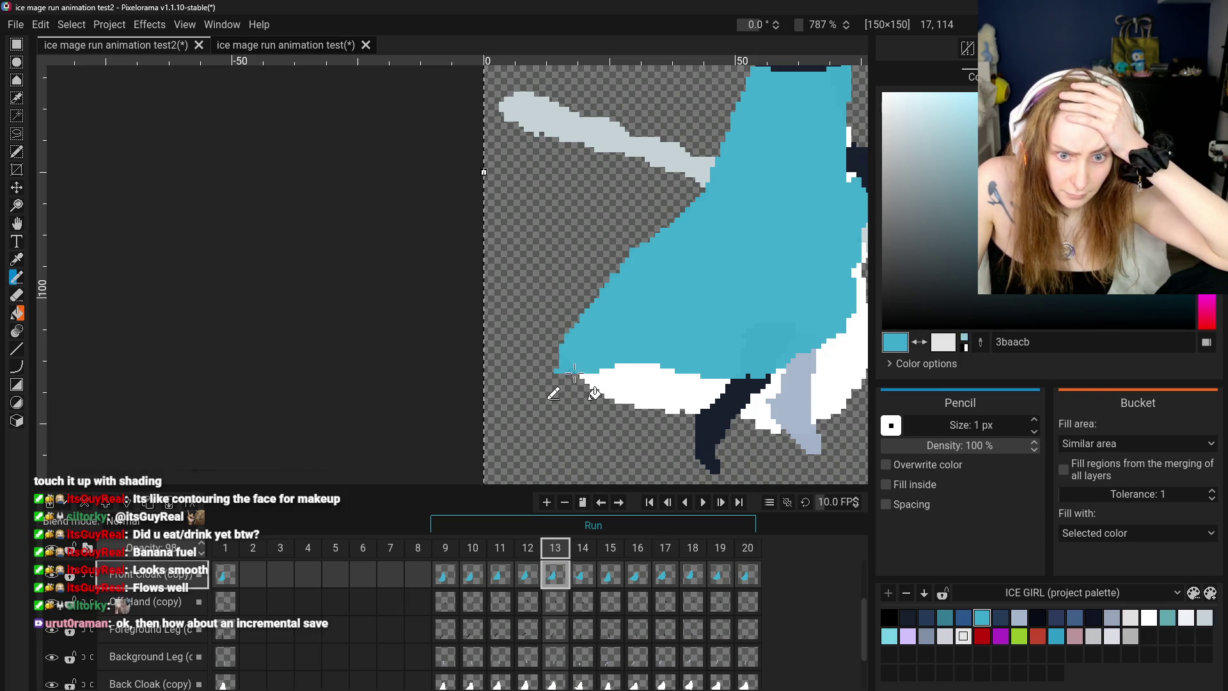
pyautogui.moveTo(573, 374); pyautogui.dragTo(647, 368)
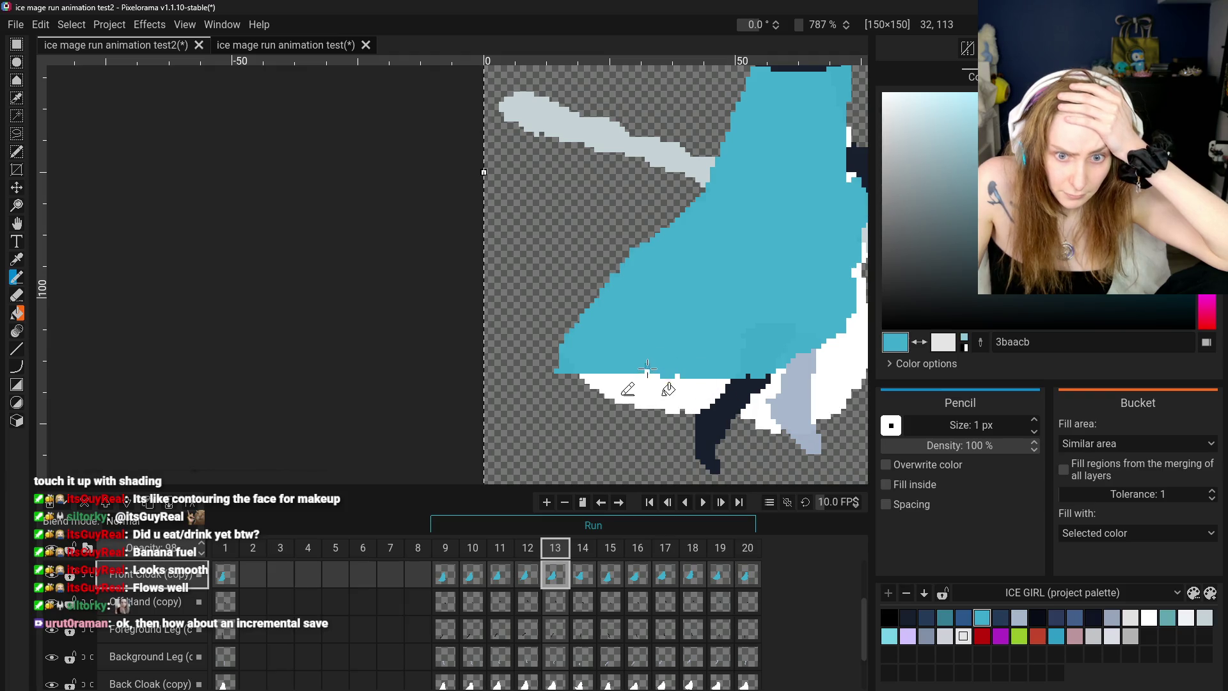
pyautogui.scroll(-5, 668, 409)
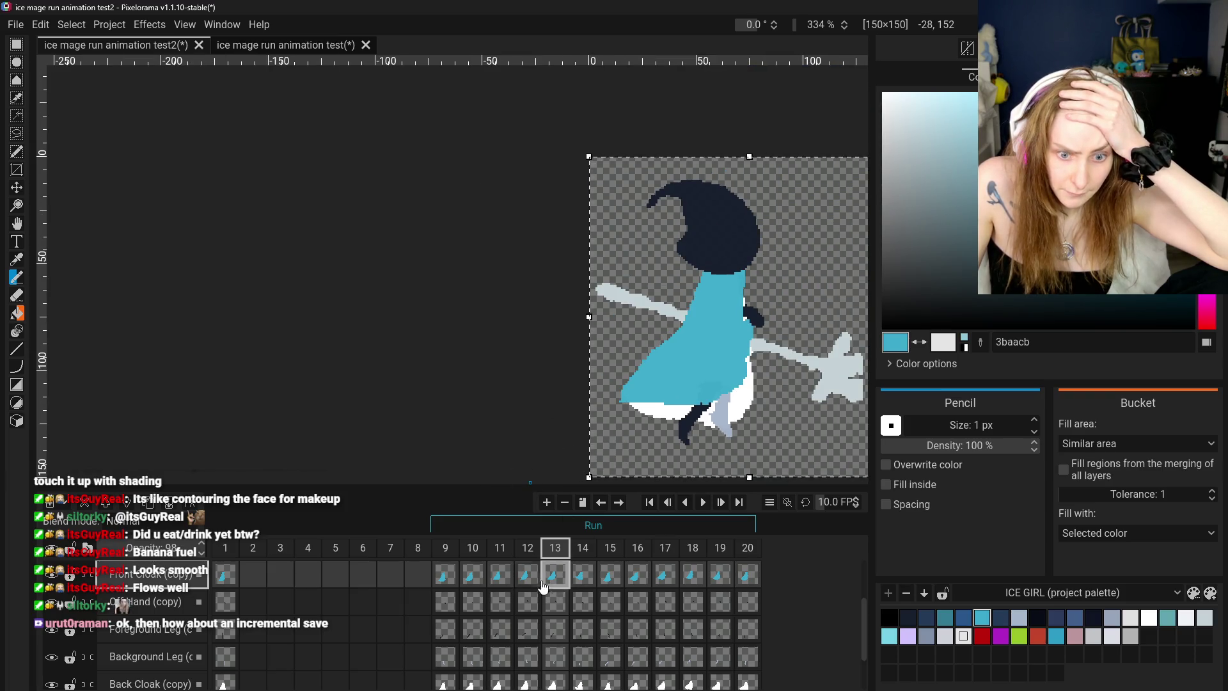
# - Flip between frames 12 and 13 to compare the cloak, ending on frame 13
pyautogui.click(528, 578)
pyautogui.click(554, 579)
pyautogui.click(529, 579)
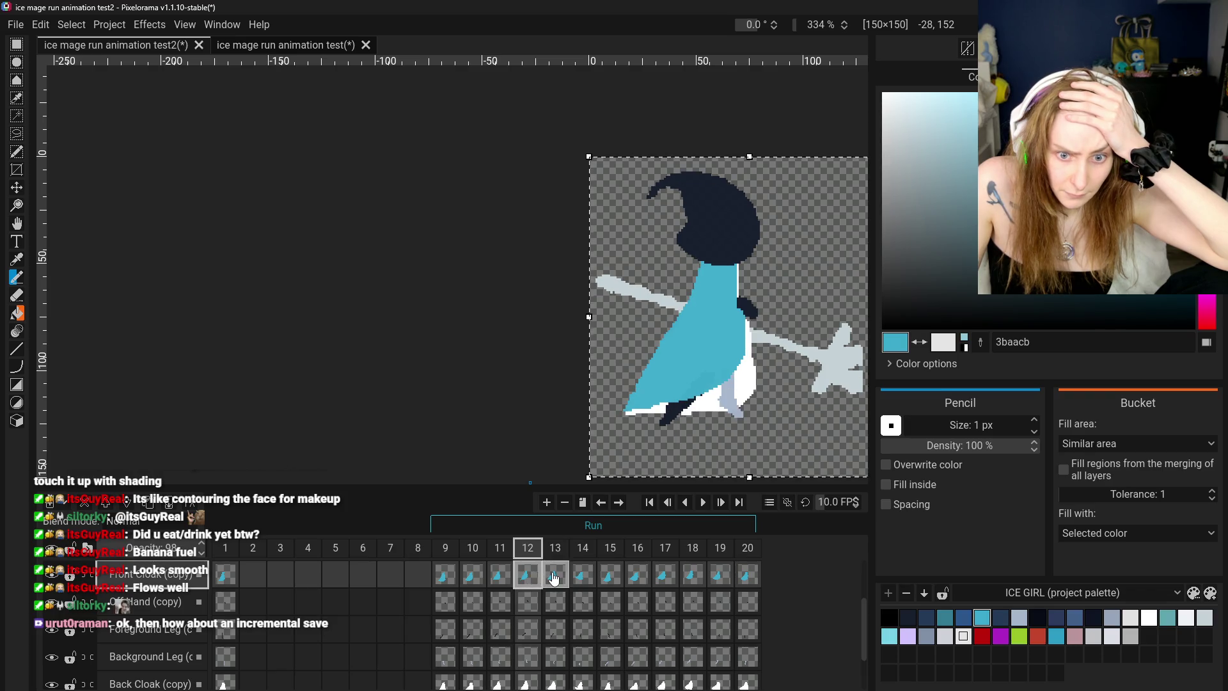
pyautogui.click(554, 579)
pyautogui.scroll(4, 622, 416)
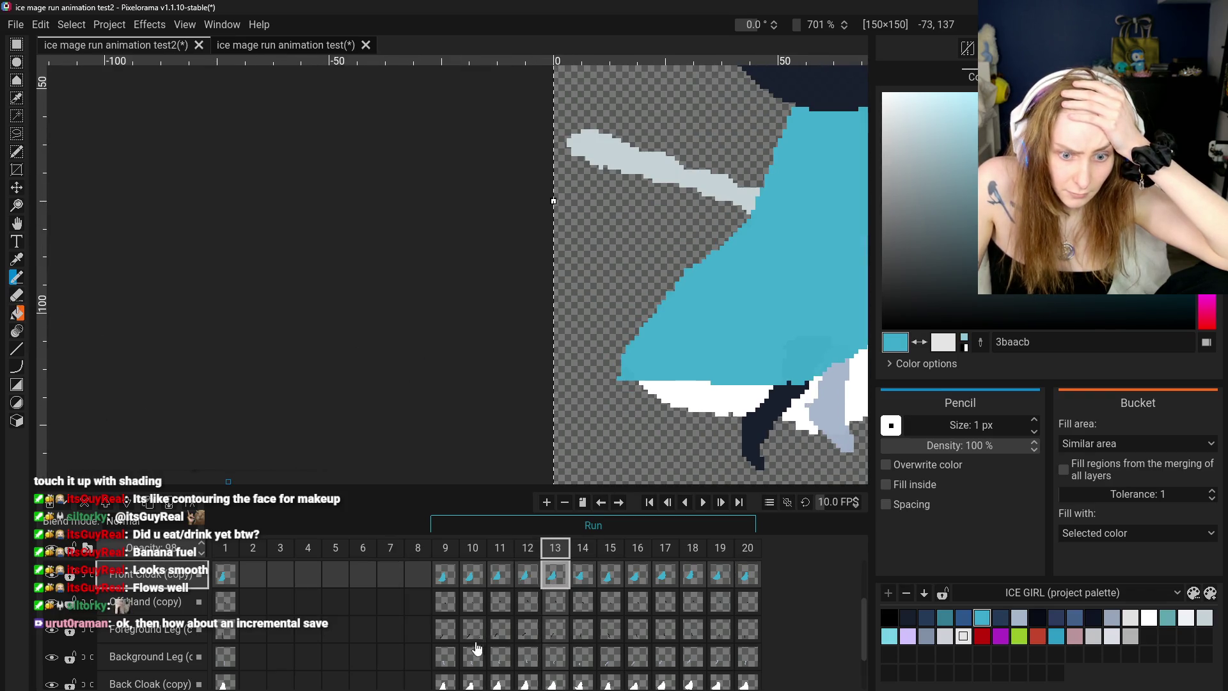
# - Sample the hem white on frame 13's Back Cloak cel, touch it up, and undo the last stroke
pyautogui.click(552, 686)
pyautogui.press('o')
pyautogui.click(53, 293)
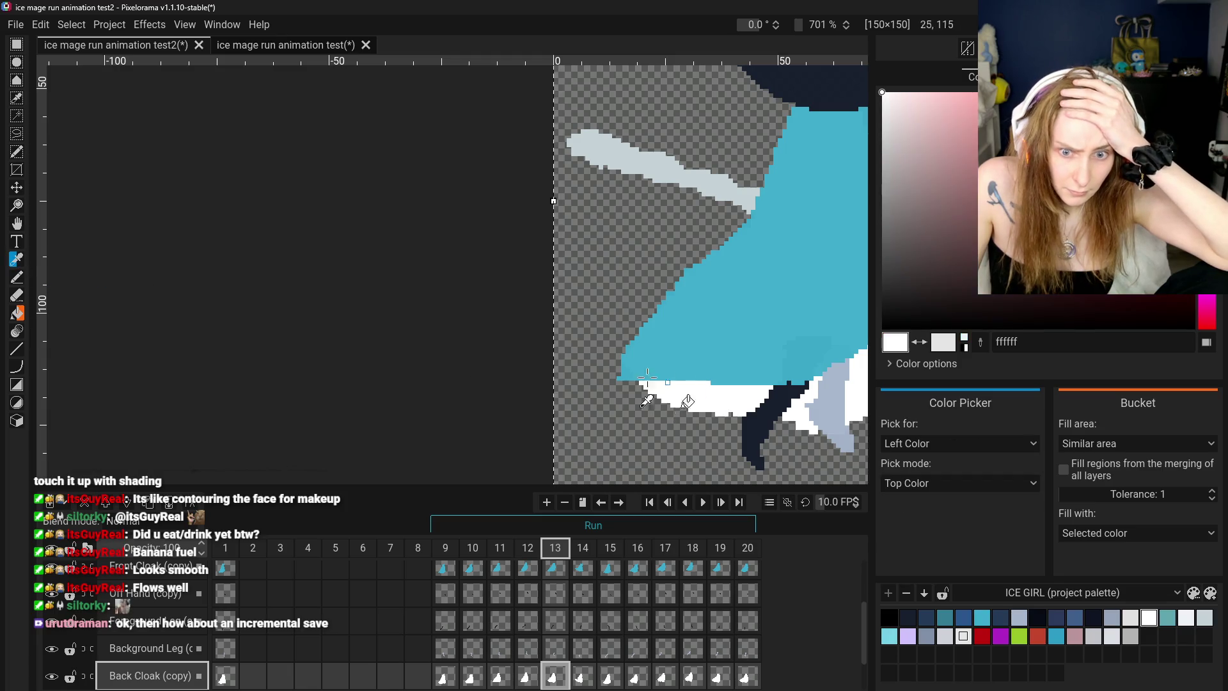
pyautogui.press('p')
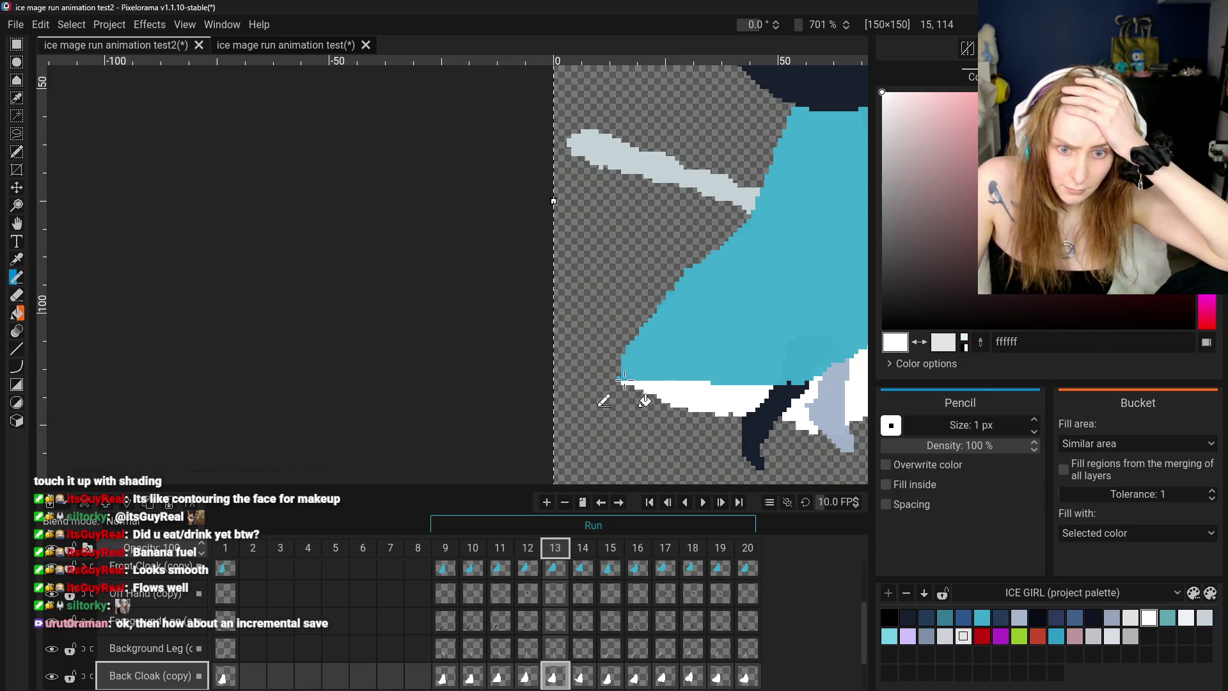
pyautogui.click(17, 297)
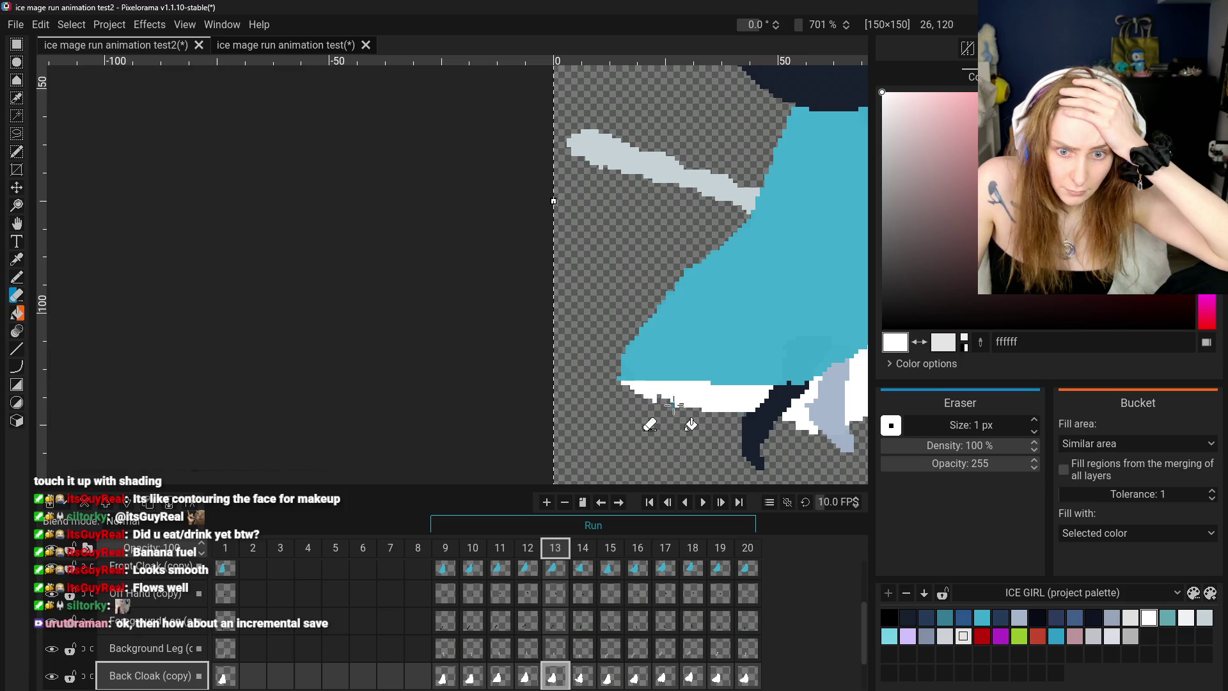
pyautogui.scroll(-3, 702, 426)
pyautogui.hotkey('ctrl', 'z')
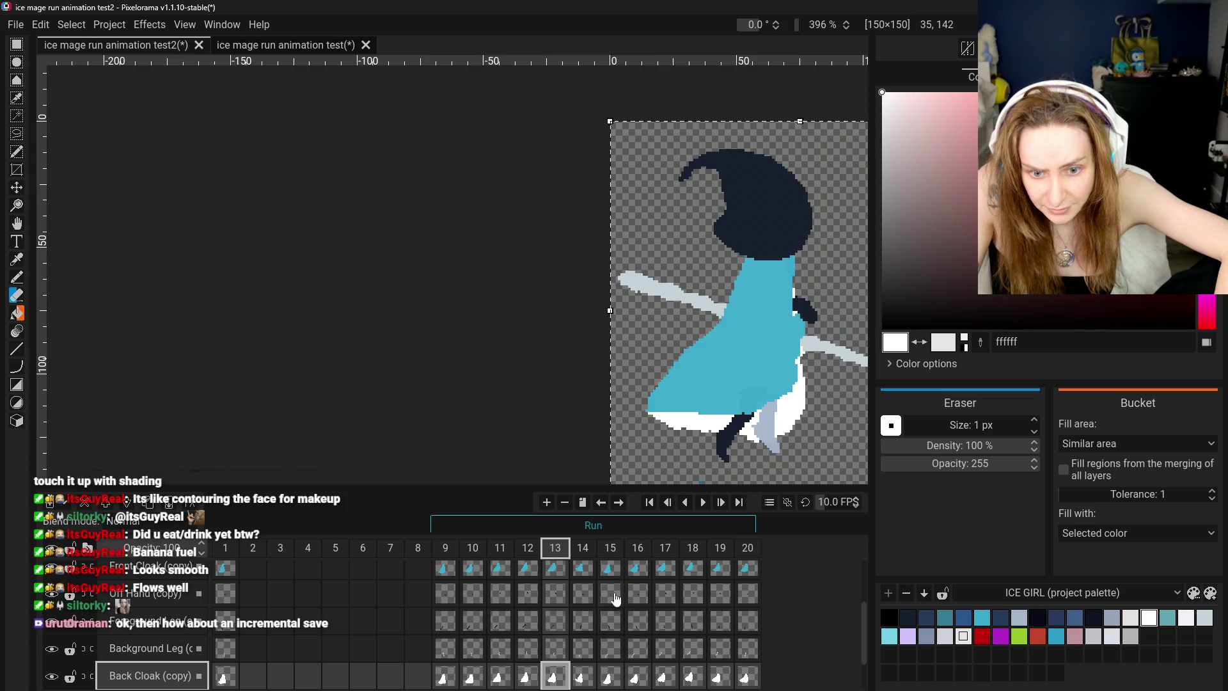
# - Step through frames 11 to 14 to review the cloak motion, ending on frame 14
pyautogui.click(491, 681)
pyautogui.click(527, 681)
pyautogui.click(554, 682)
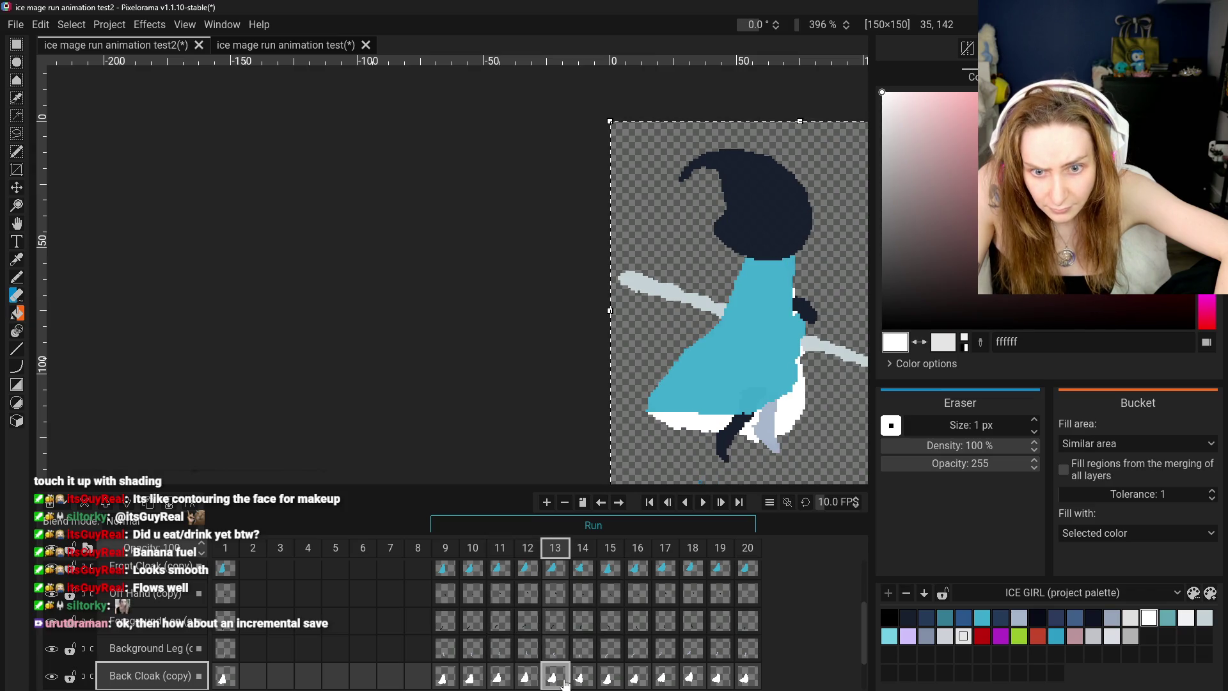
pyautogui.click(582, 683)
pyautogui.click(527, 678)
pyautogui.click(555, 678)
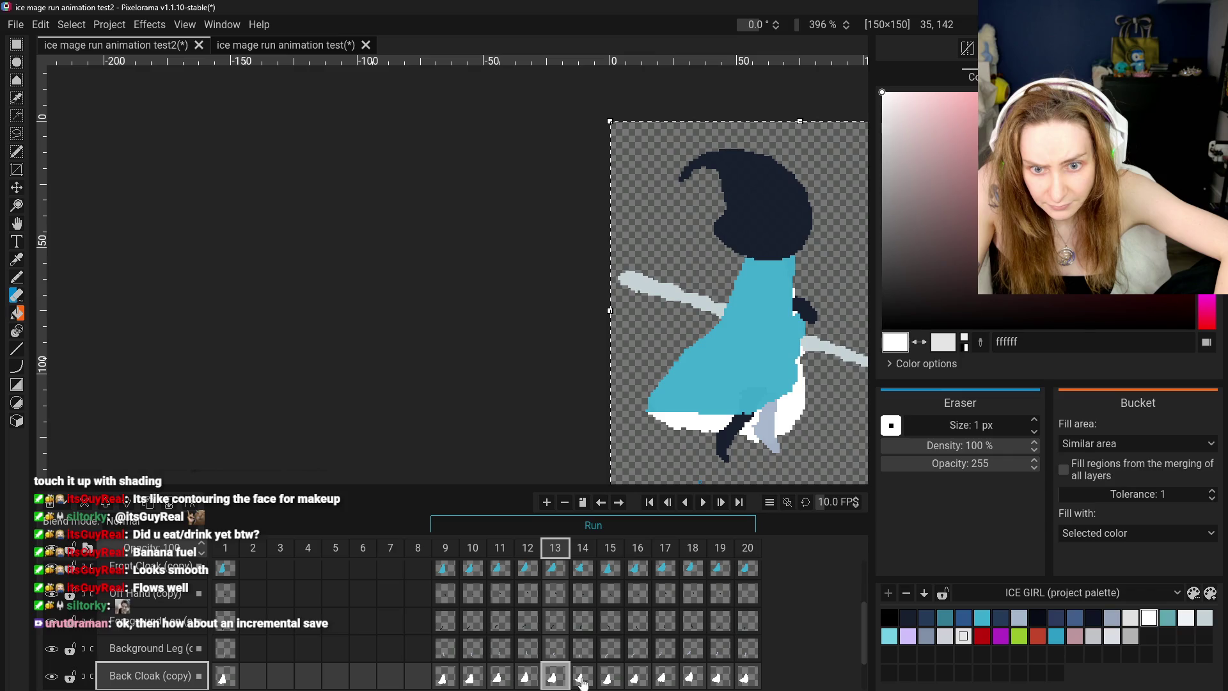
pyautogui.scroll(3, 759, 452)
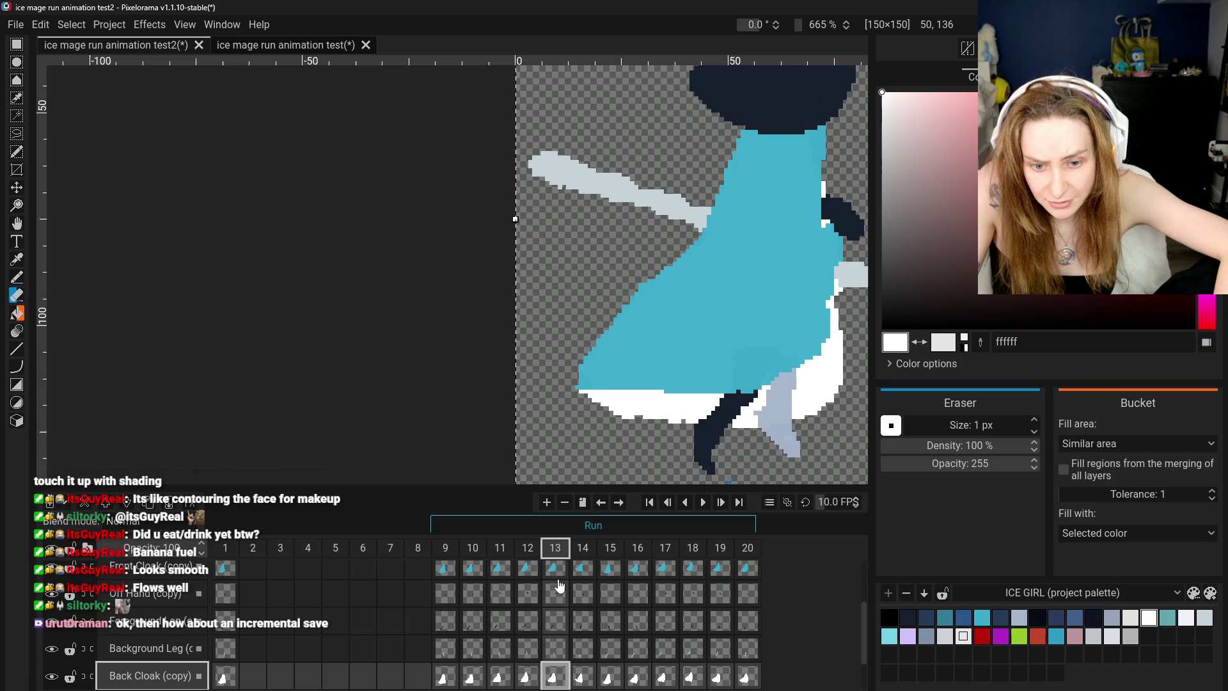
pyautogui.click(527, 678)
pyautogui.click(555, 678)
pyautogui.click(582, 678)
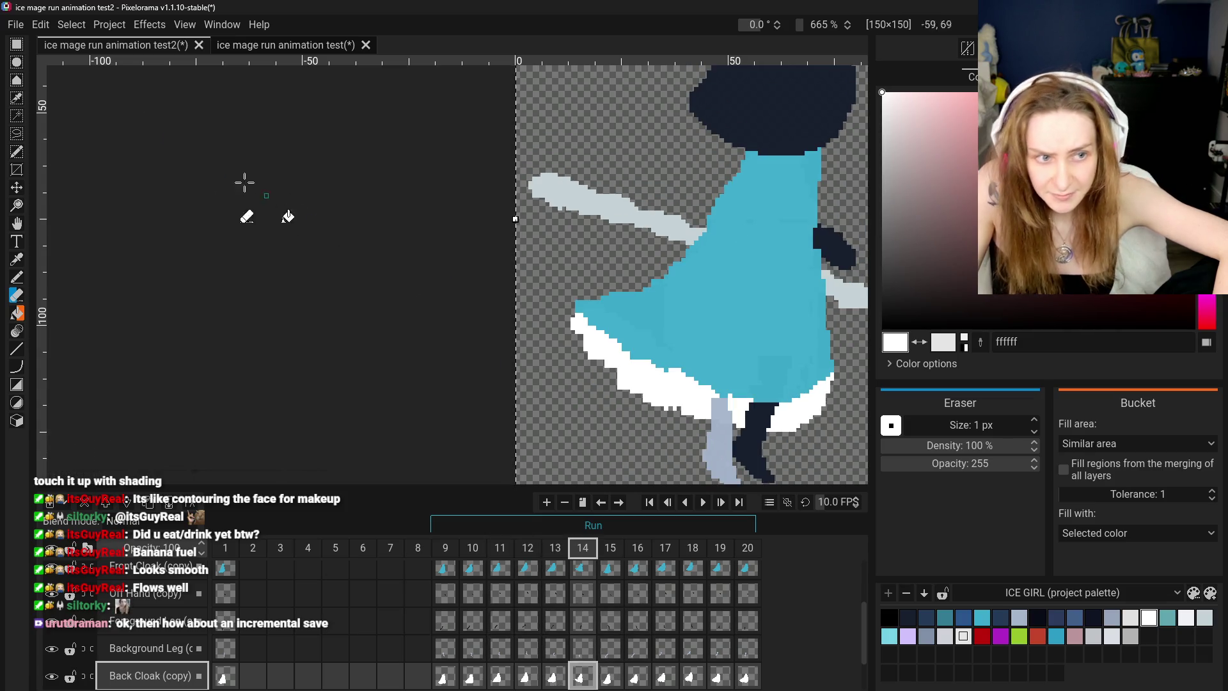
pyautogui.click(17, 44)
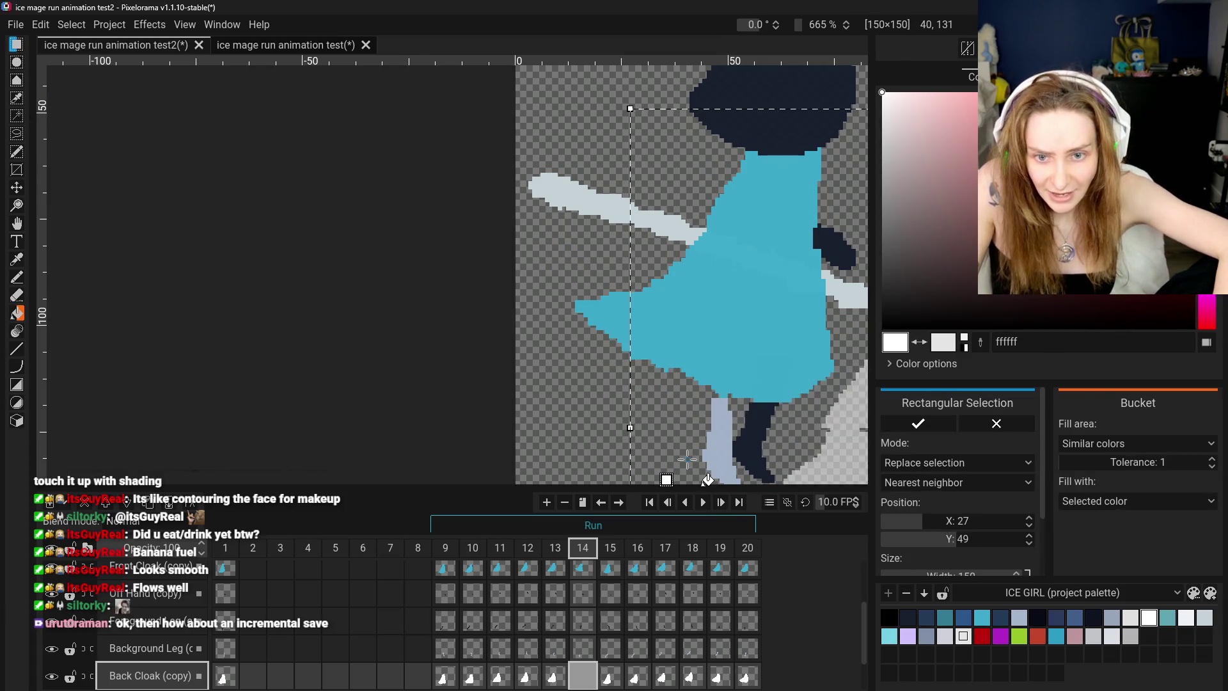
pyautogui.click(583, 568)
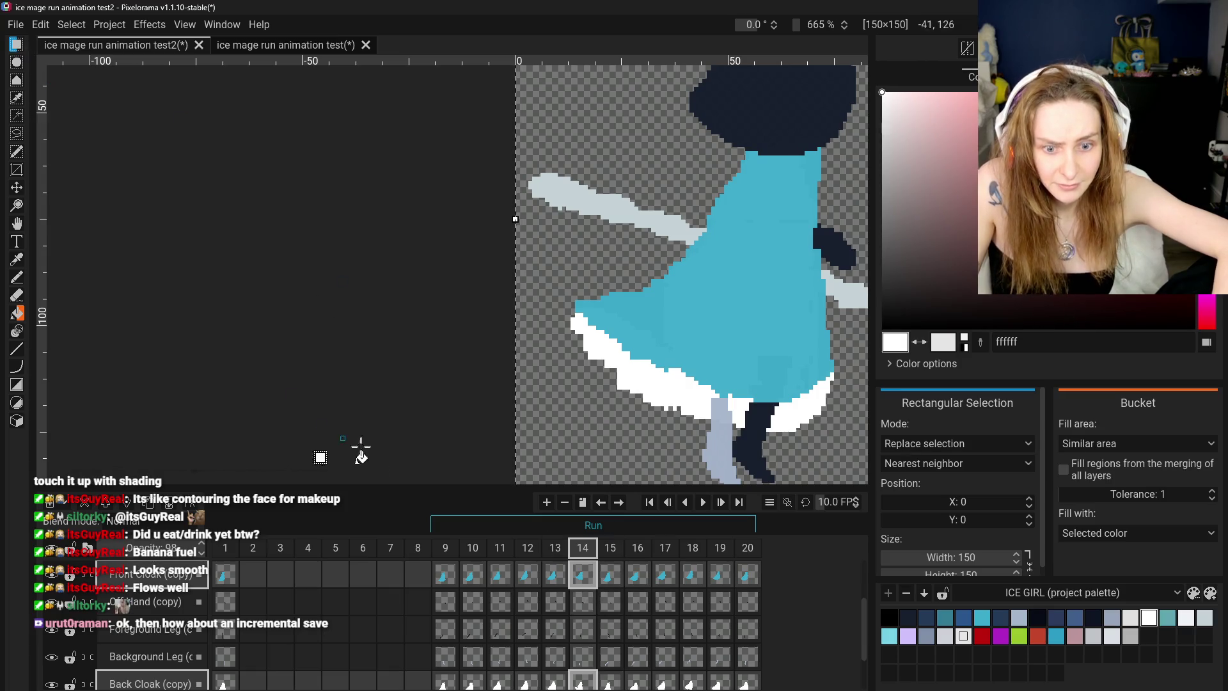
pyautogui.press('Delete')
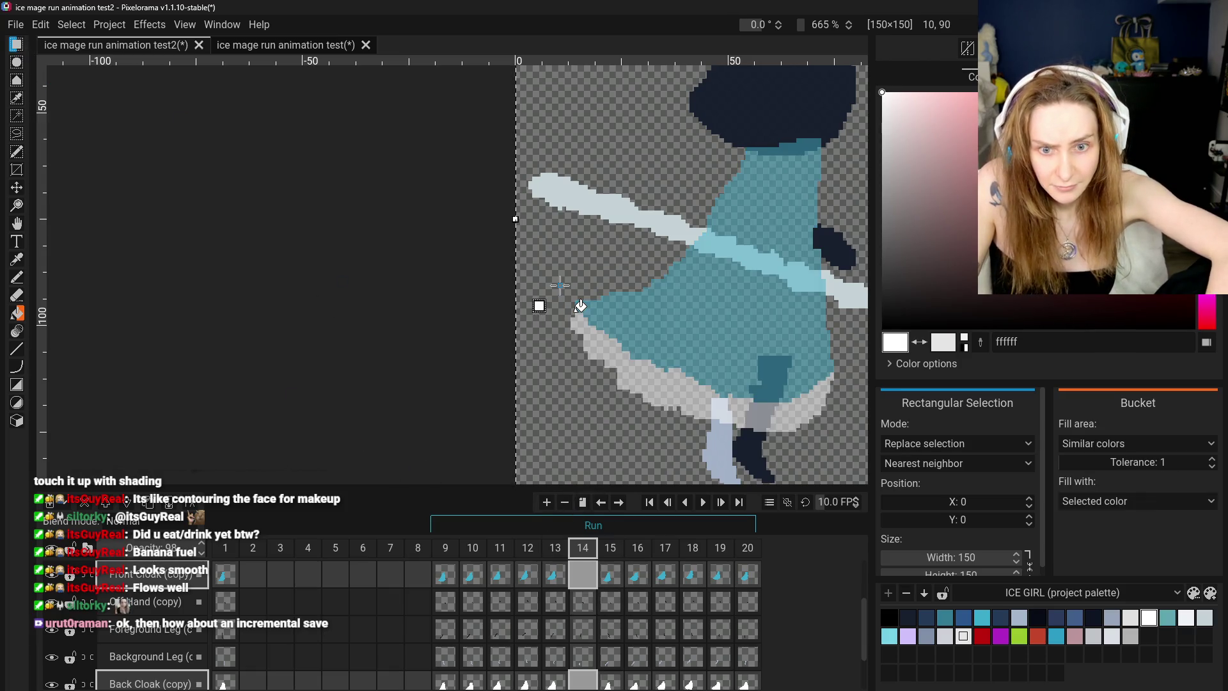
pyautogui.hotkey('ctrl', 'z')
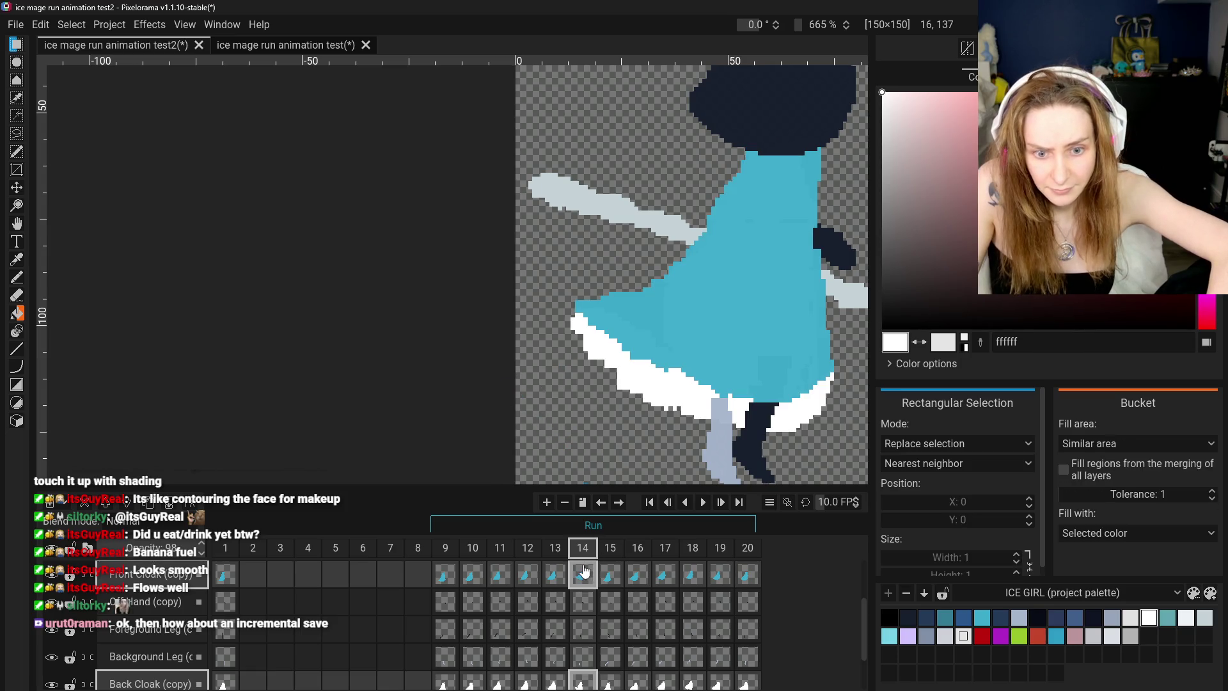
pyautogui.moveTo(558, 253); pyautogui.dragTo(689, 453)
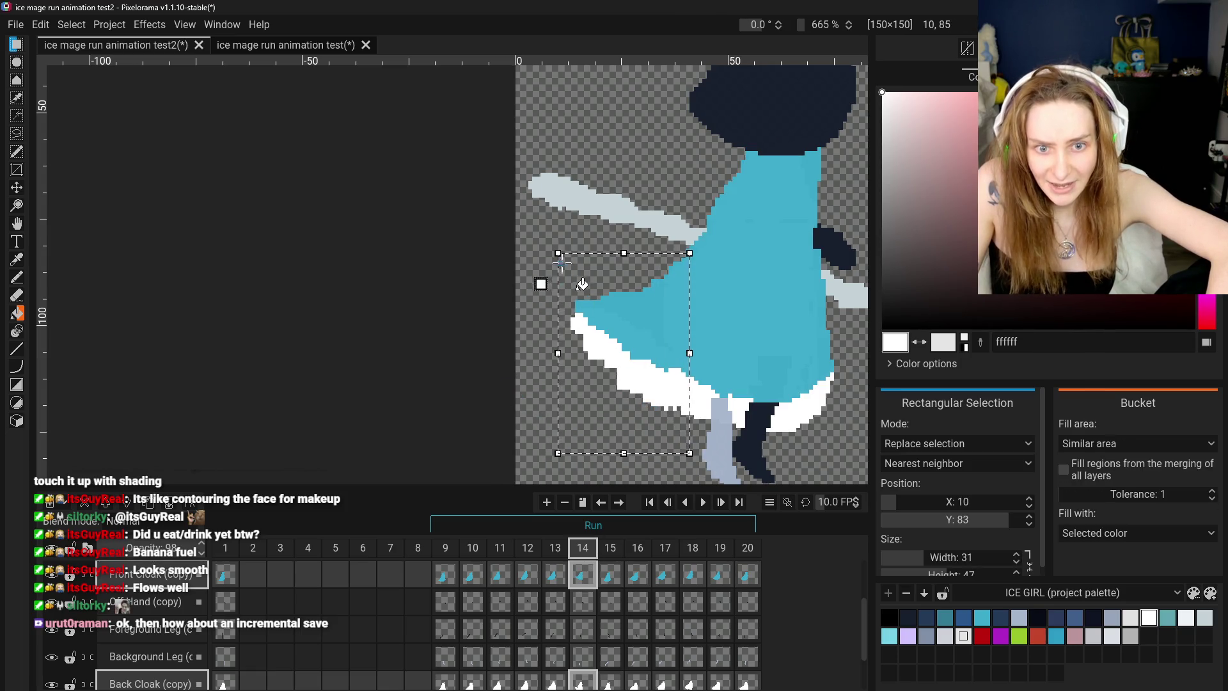
pyautogui.moveTo(582, 284); pyautogui.dragTo(571, 267)
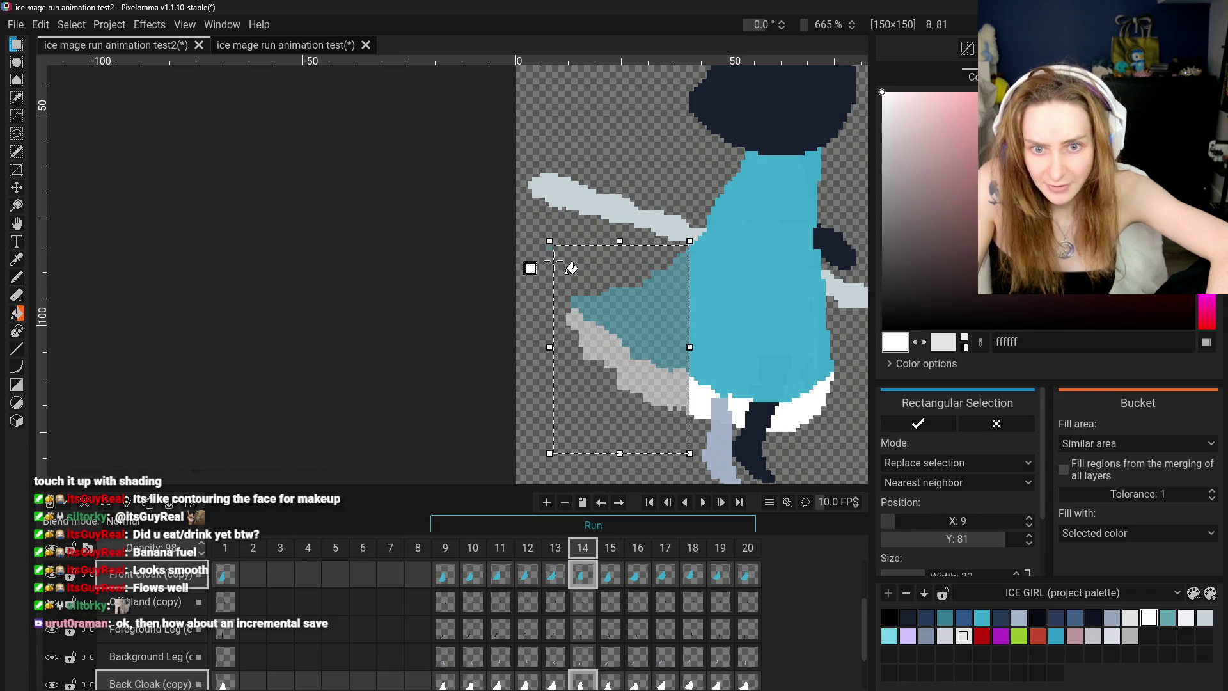
pyautogui.moveTo(549, 453)
pyautogui.mouseDown()
pyautogui.moveTo(588, 468)
pyautogui.moveTo(535, 481)
pyautogui.mouseUp()
pyautogui.moveTo(591, 241); pyautogui.dragTo(591, 263)
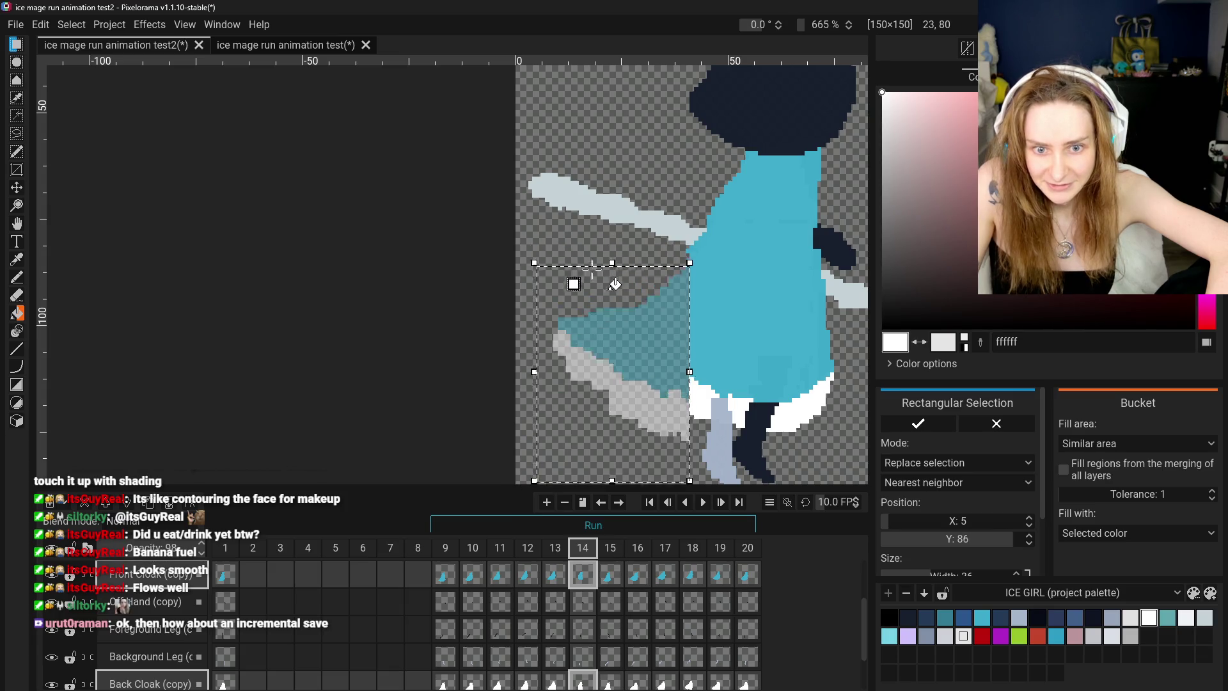
pyautogui.hotkey('ctrl', 'z')
pyautogui.hotkey('ctrl', 'z')
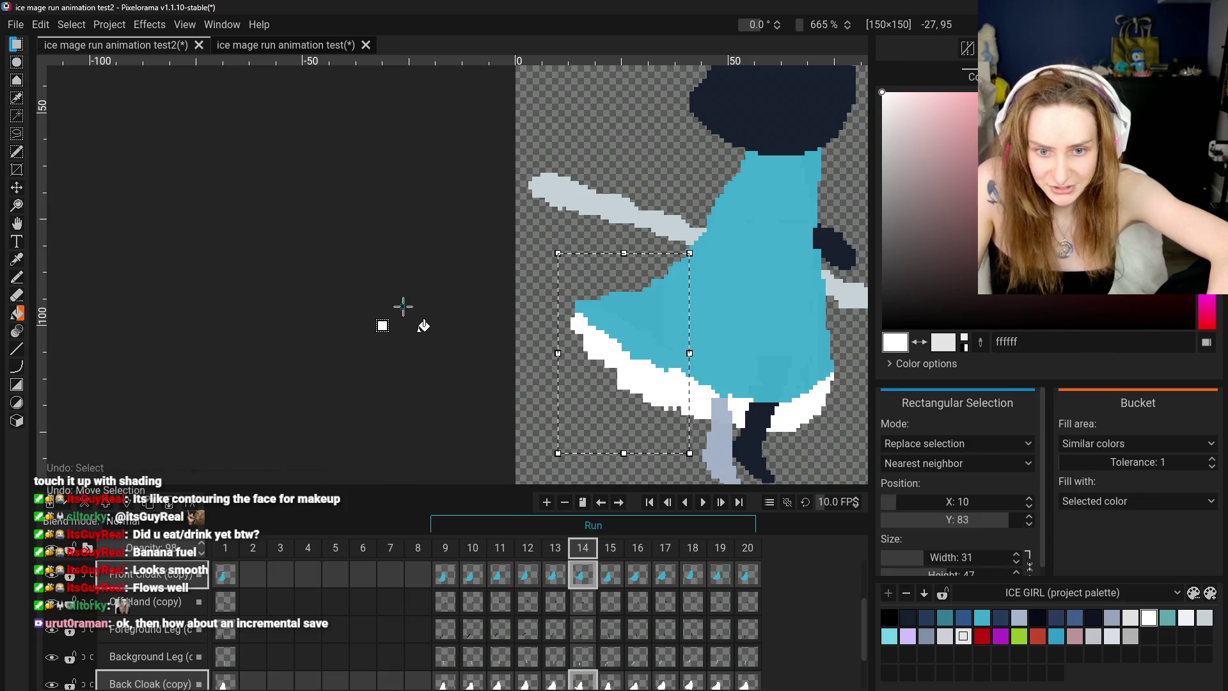
pyautogui.scroll(2, 540, 392)
pyautogui.scroll(-3, 540, 392)
# - Compare the run poses by flipping between frames 12, 13 and 14
pyautogui.scroll(-2, 550, 448)
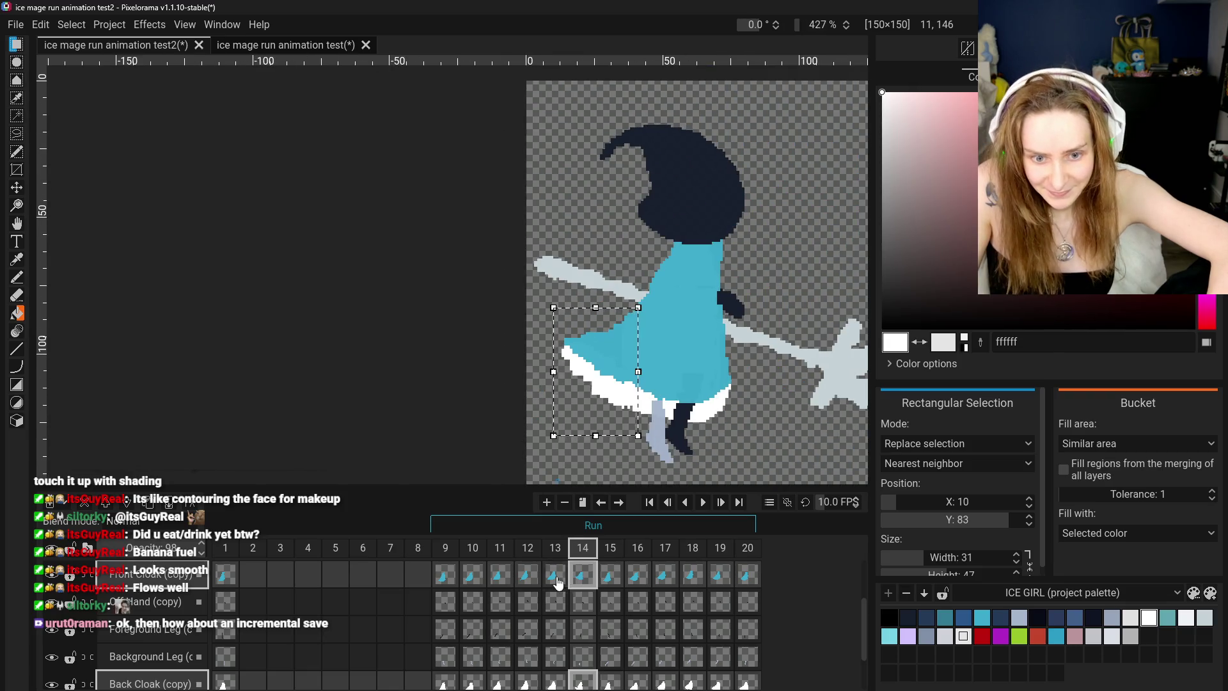
pyautogui.click(555, 575)
pyautogui.click(583, 574)
pyautogui.click(522, 575)
pyautogui.click(555, 574)
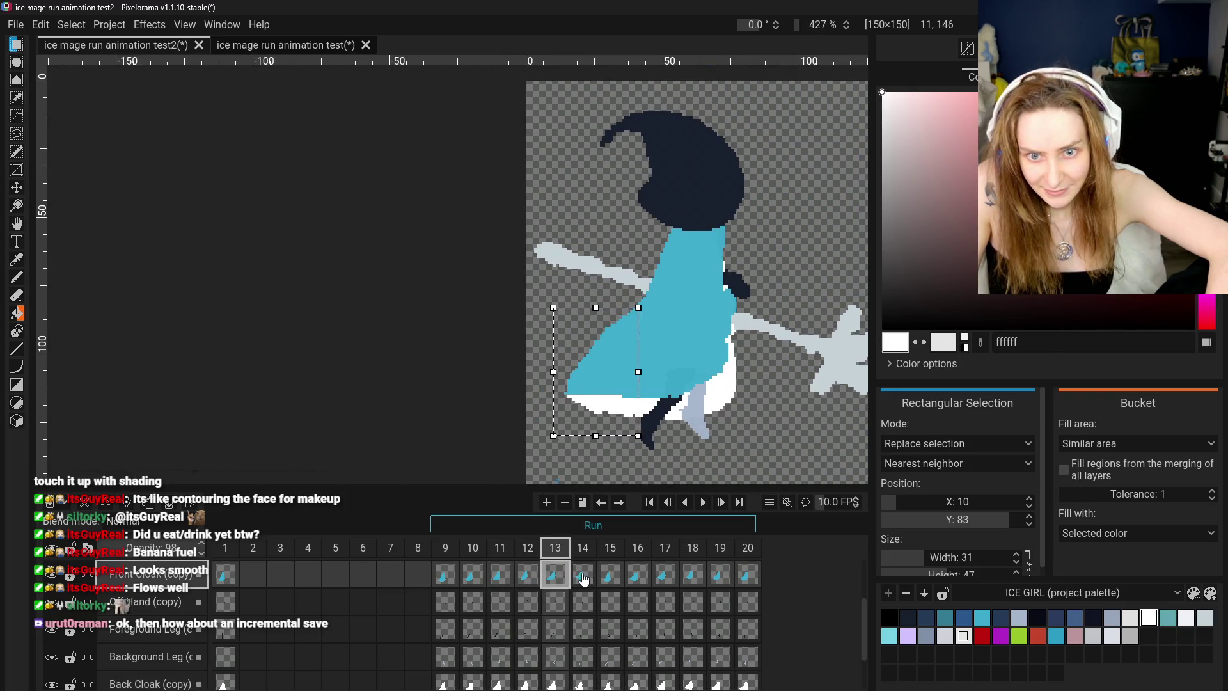
pyautogui.click(583, 575)
# - Settle on frame 13, choose the Eraser and zoom in on the cloak
pyautogui.click(566, 578)
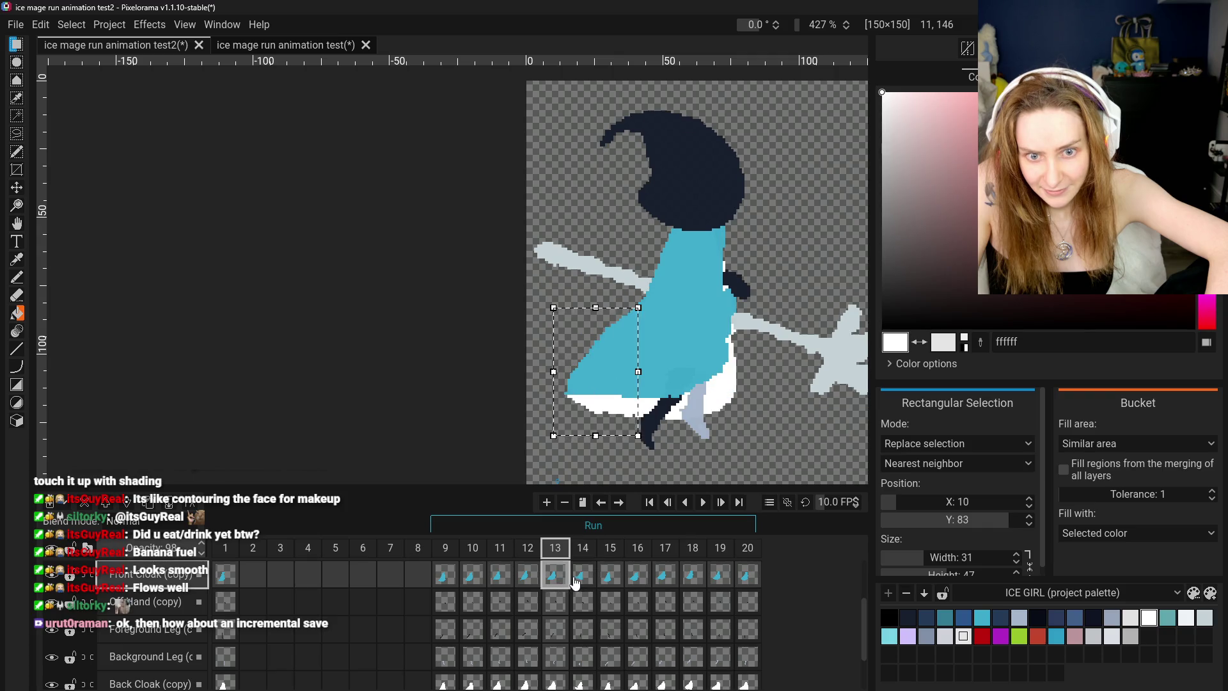
pyautogui.click(528, 576)
pyautogui.click(565, 580)
pyautogui.click(18, 296)
pyautogui.scroll(3, 562, 380)
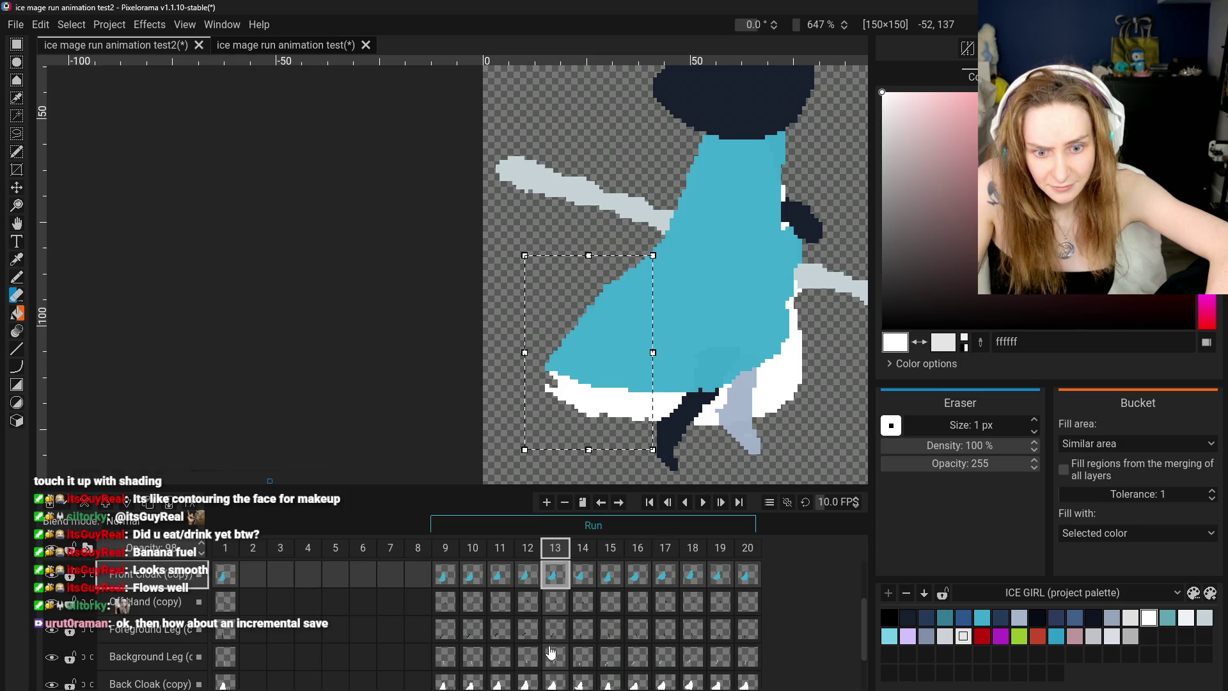
# - Compare the Back Cloak (copy) cels across frames 12, 13 and 14
pyautogui.click(582, 681)
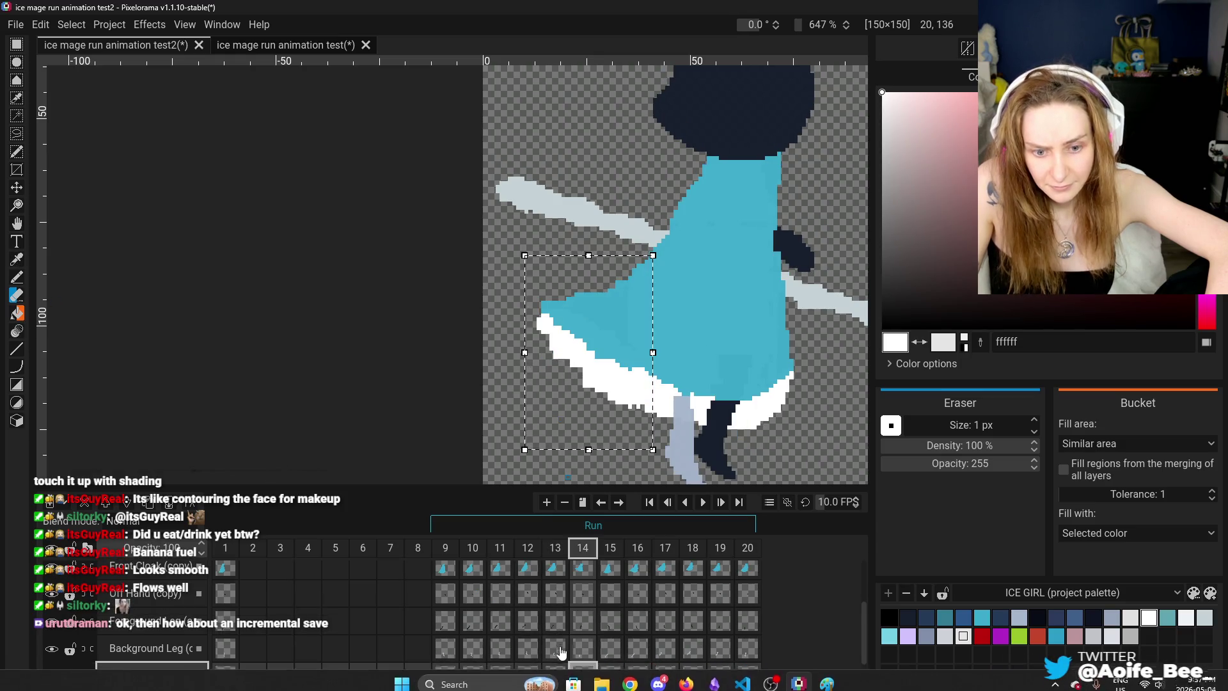
pyautogui.press('Left')
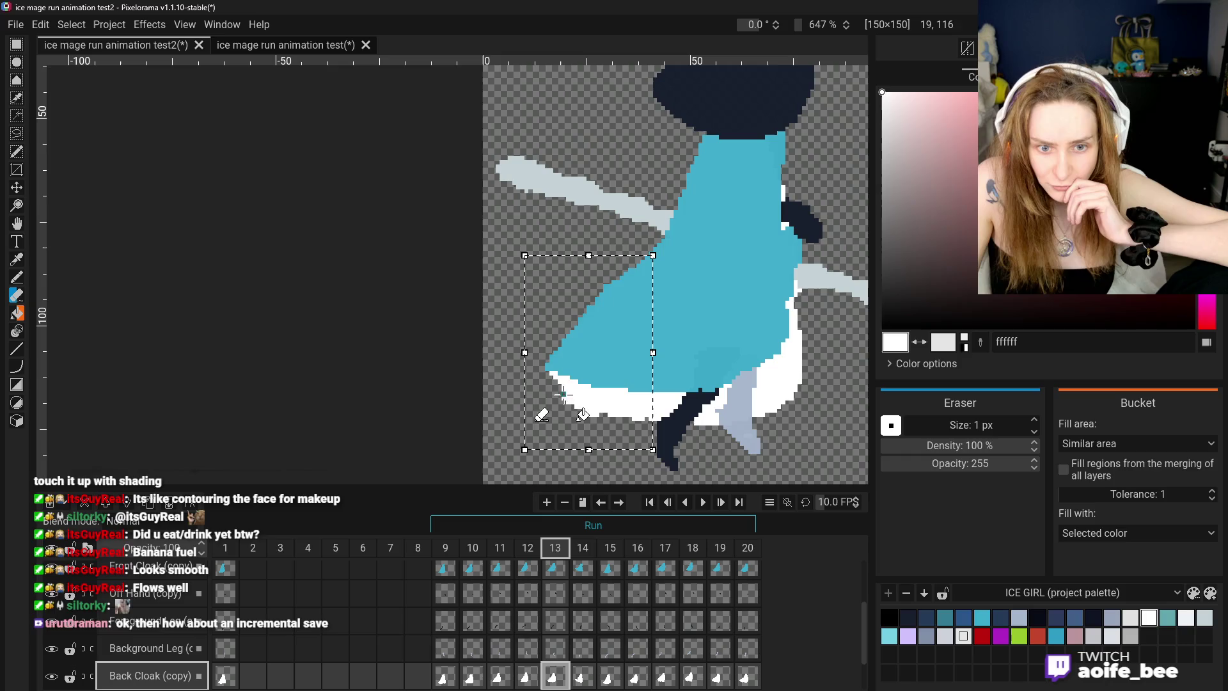
pyautogui.scroll(-3, 633, 447)
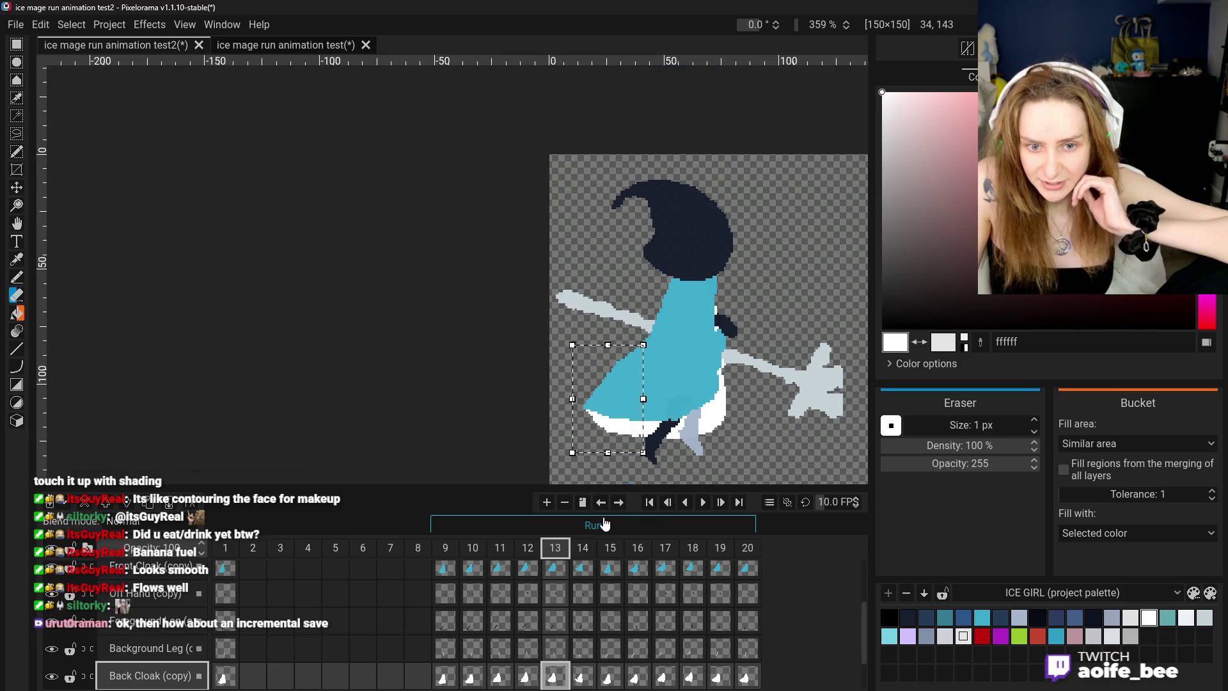
pyautogui.click(527, 677)
pyautogui.click(554, 677)
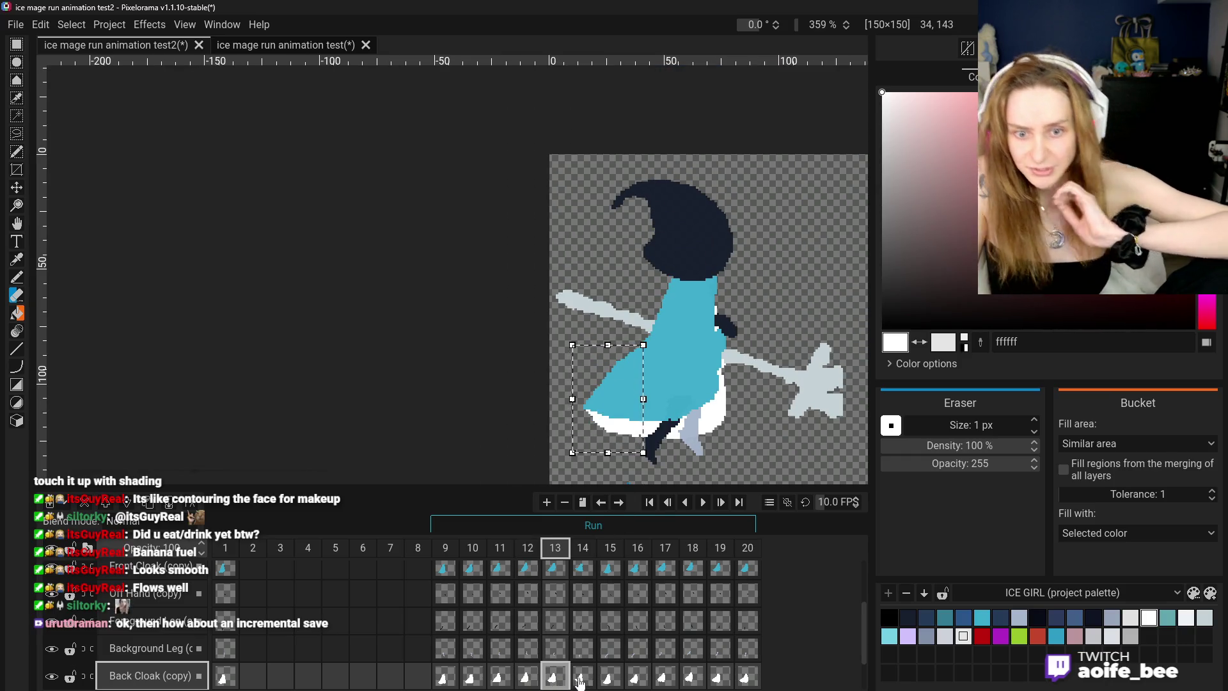
pyautogui.click(583, 676)
pyautogui.click(556, 675)
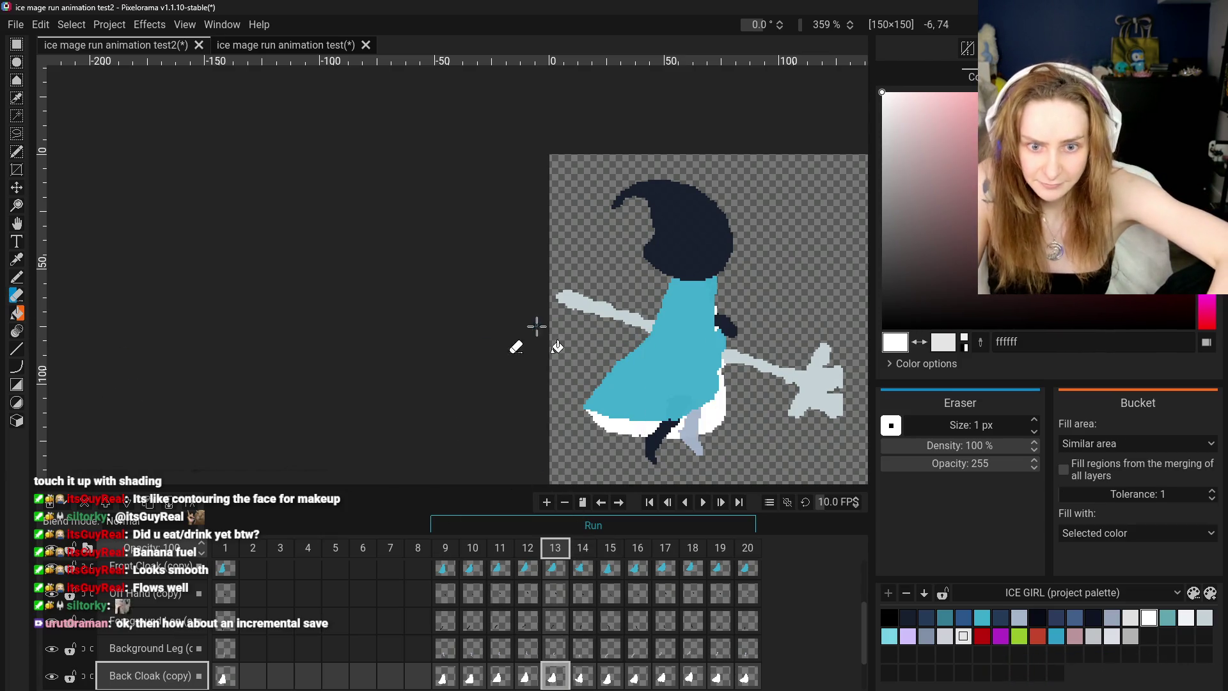
pyautogui.scroll(3, 608, 333)
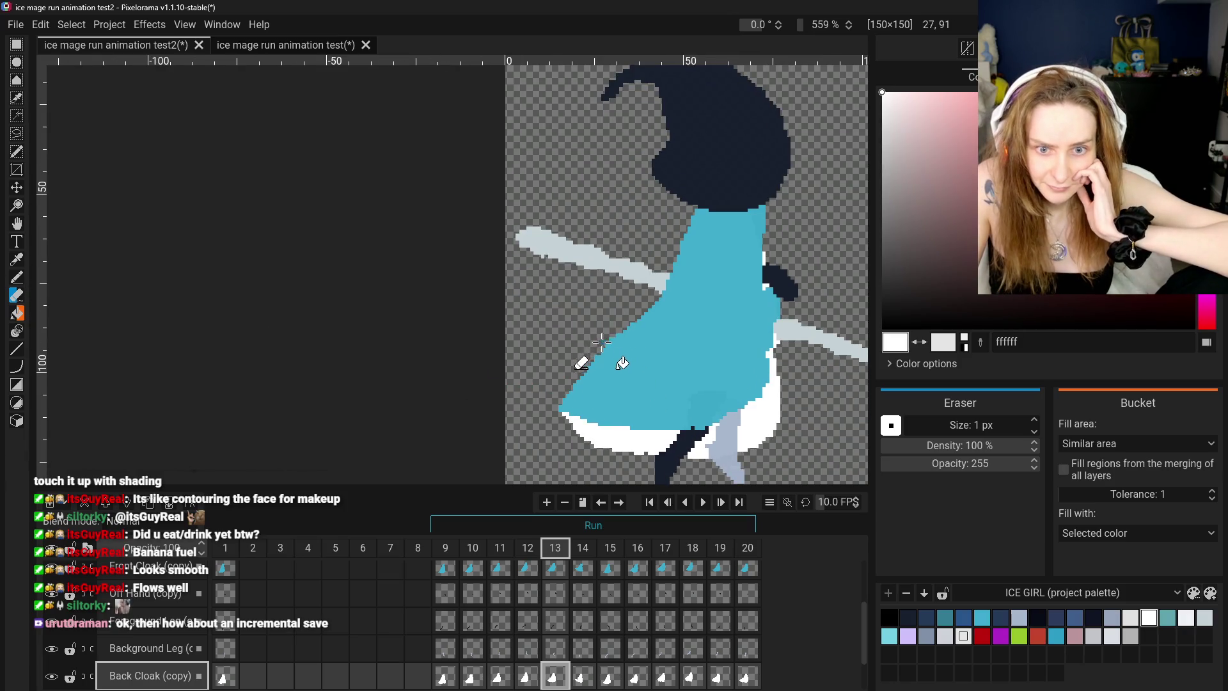
# - Erase stray white hem pixels at frame 13 on both cloak layers with the 1 px Eraser
pyautogui.click(555, 568)
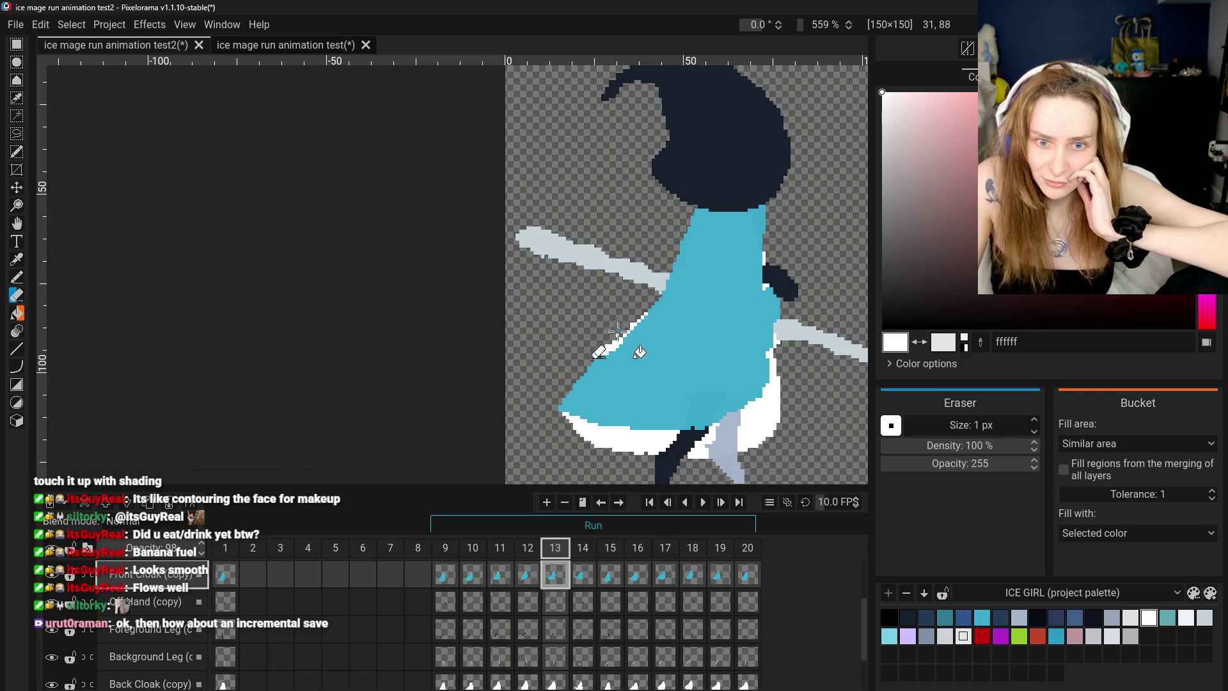
pyautogui.click(17, 279)
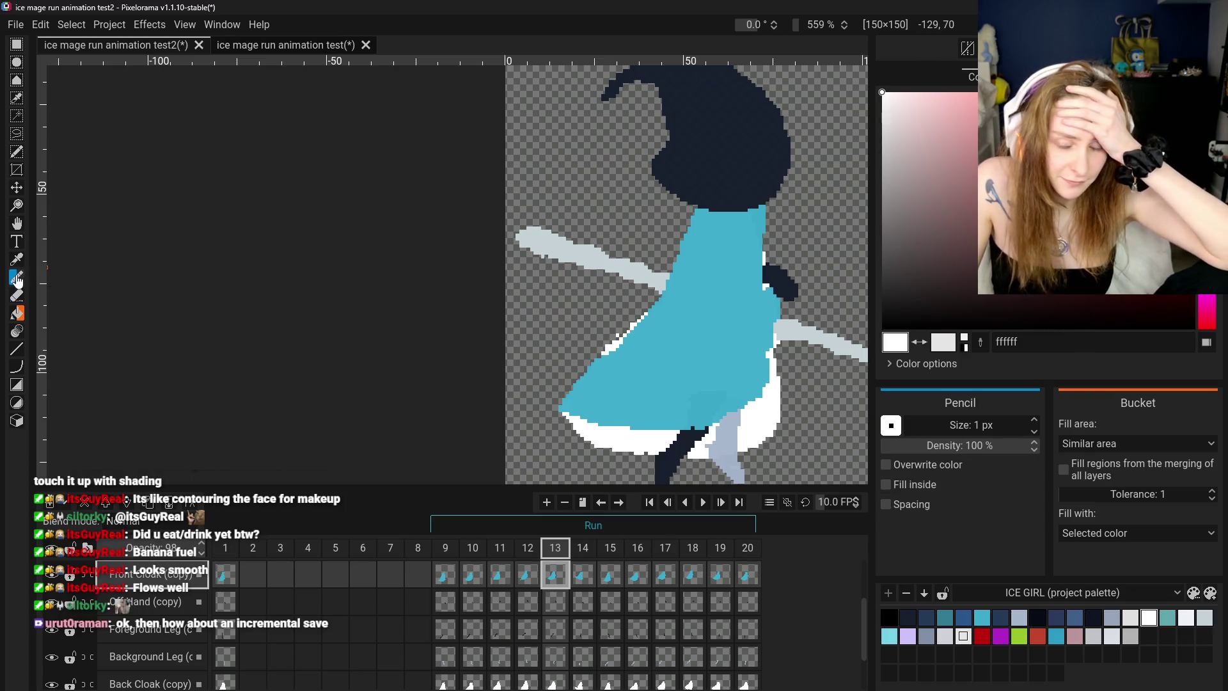
pyautogui.click(552, 683)
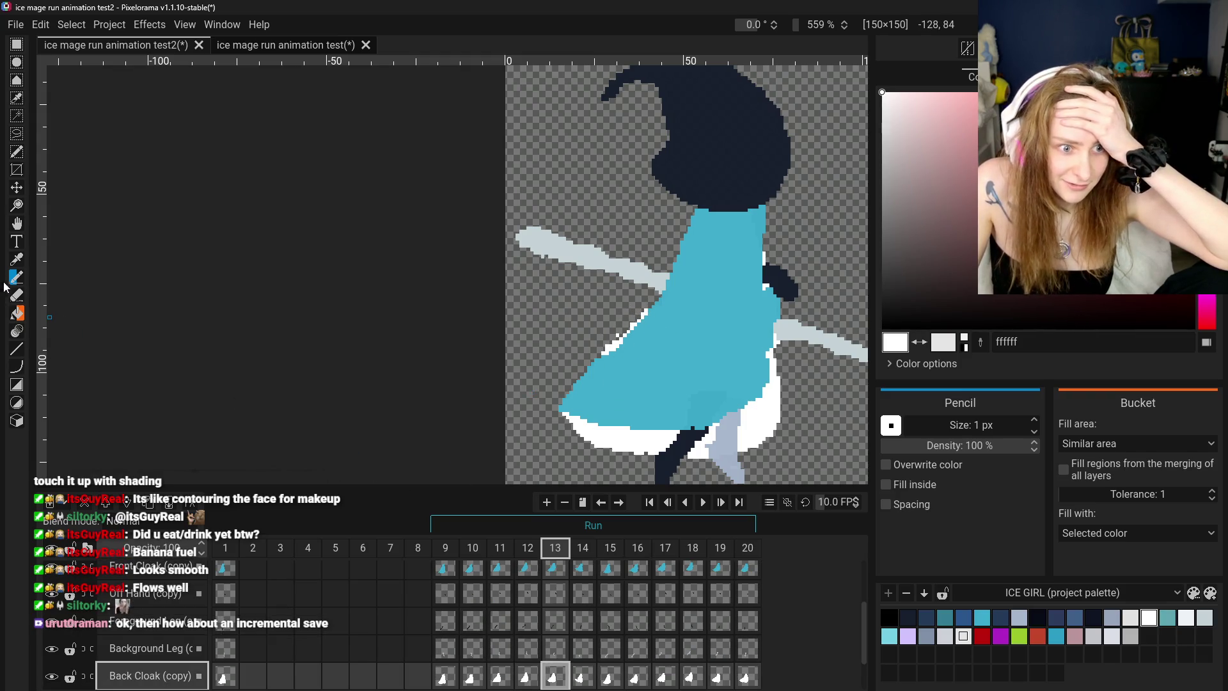
pyautogui.press('e')
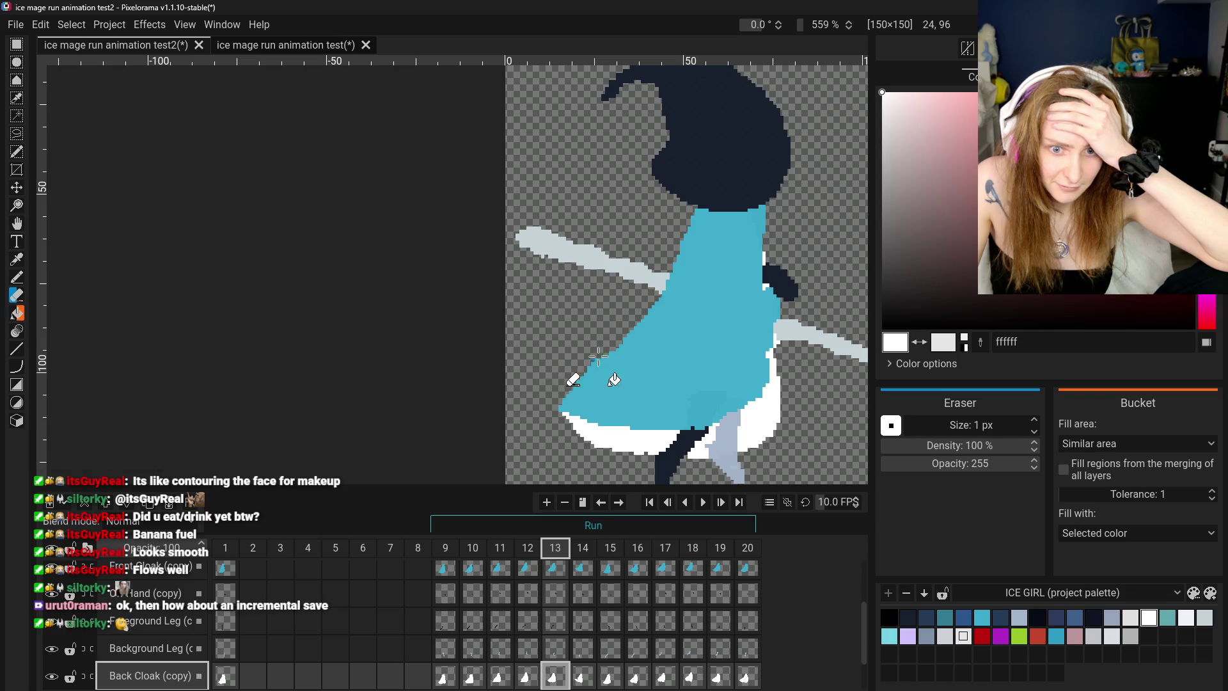
pyautogui.hotkey('ctrl', 'Up')
pyautogui.hotkey('ctrl', 'Up')
pyautogui.hotkey('ctrl', 'Up')
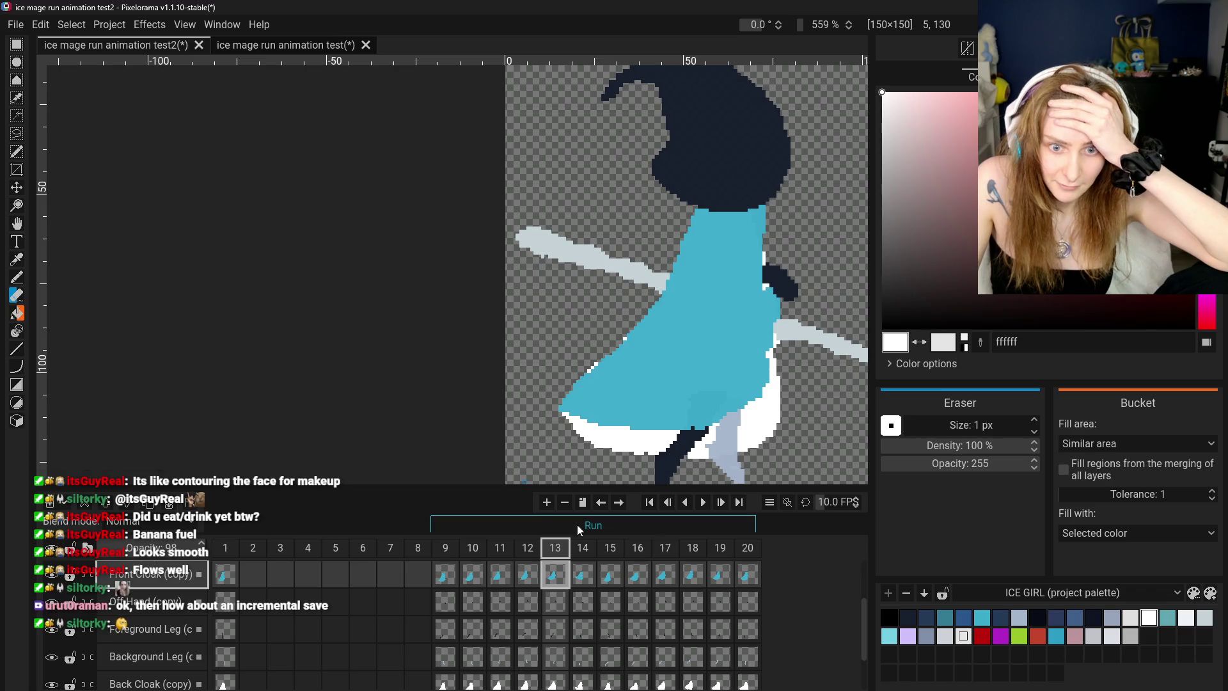
# - Check frame 14 against frame 13, then return to the frame-13 Back Cloak (copy) cel
pyautogui.click(578, 676)
pyautogui.click(551, 675)
pyautogui.click(557, 575)
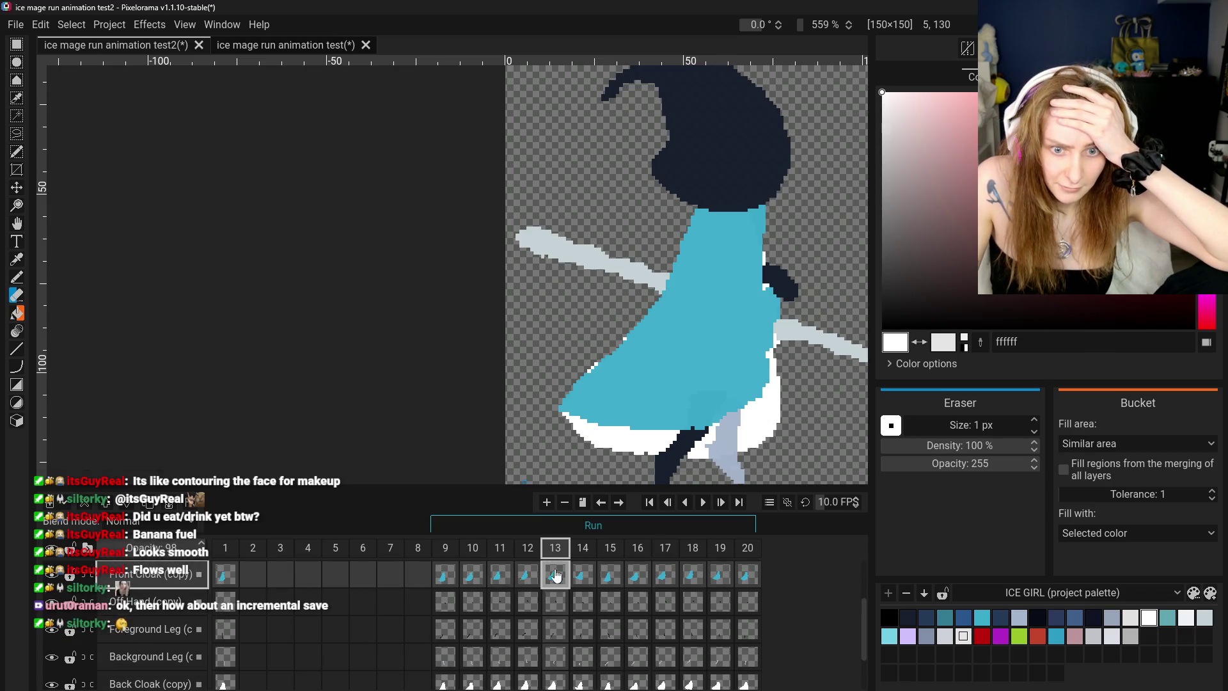
pyautogui.click(554, 684)
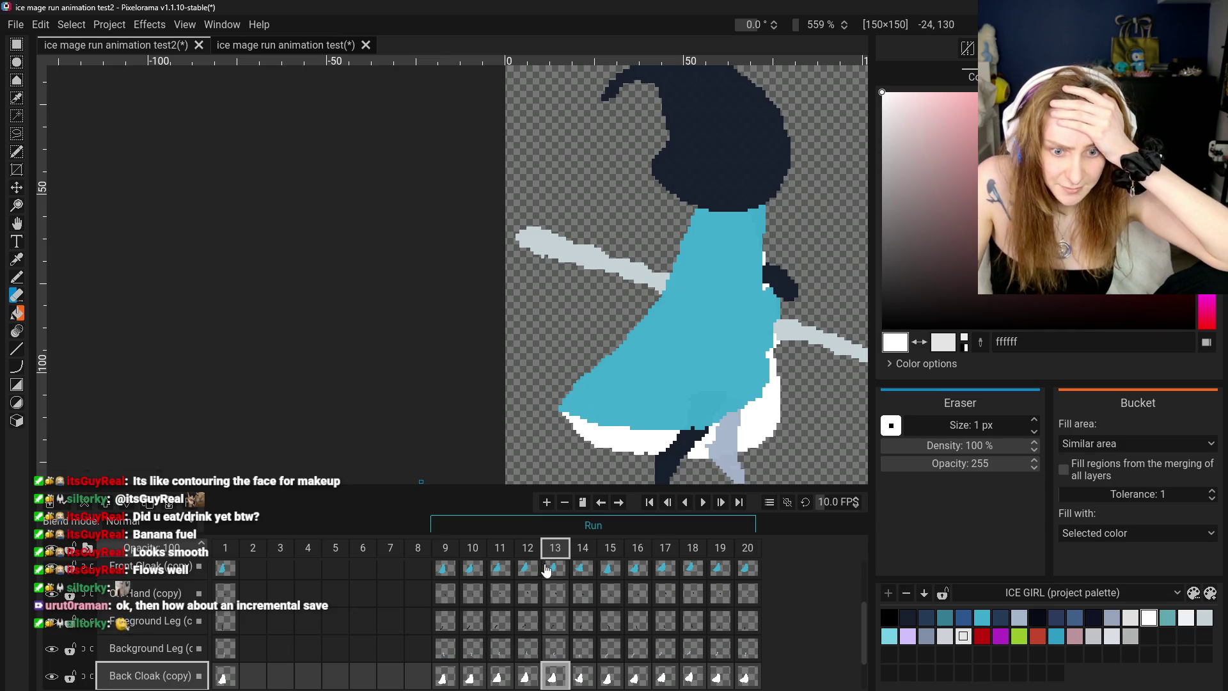
# - Erase frame-13 edge pixels, alternating Front and Back Cloak (copy), then take the Color Picker
pyautogui.click(547, 570)
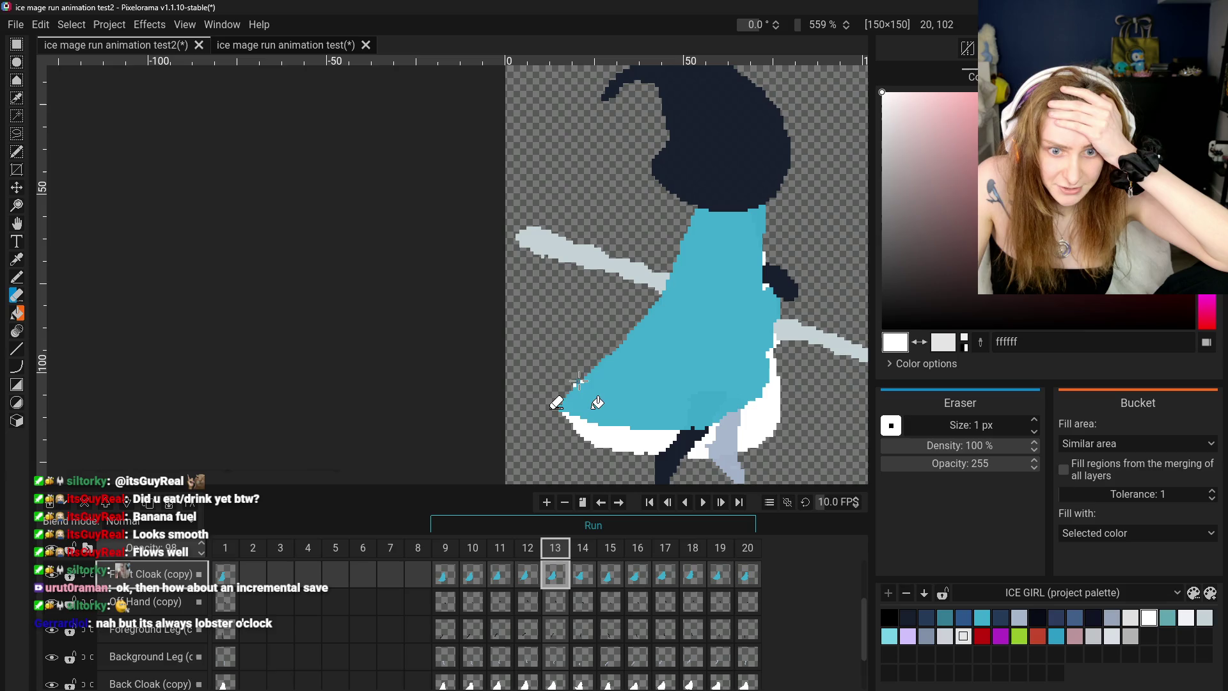
pyautogui.click(556, 685)
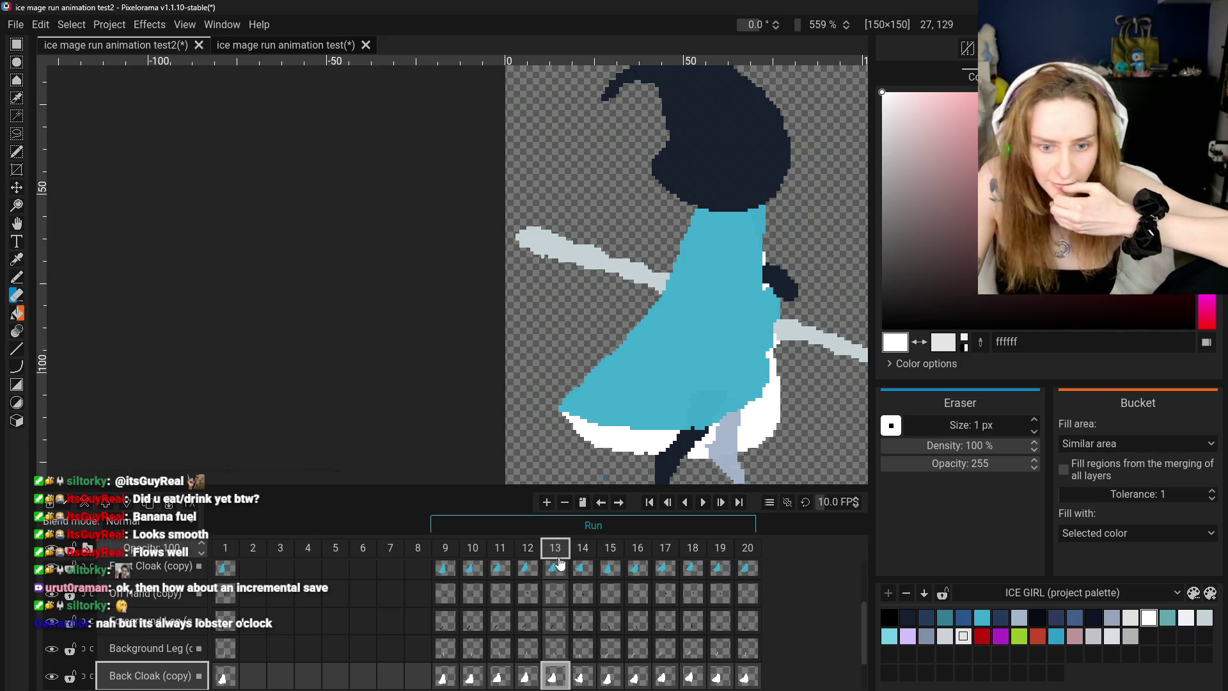
pyautogui.click(555, 567)
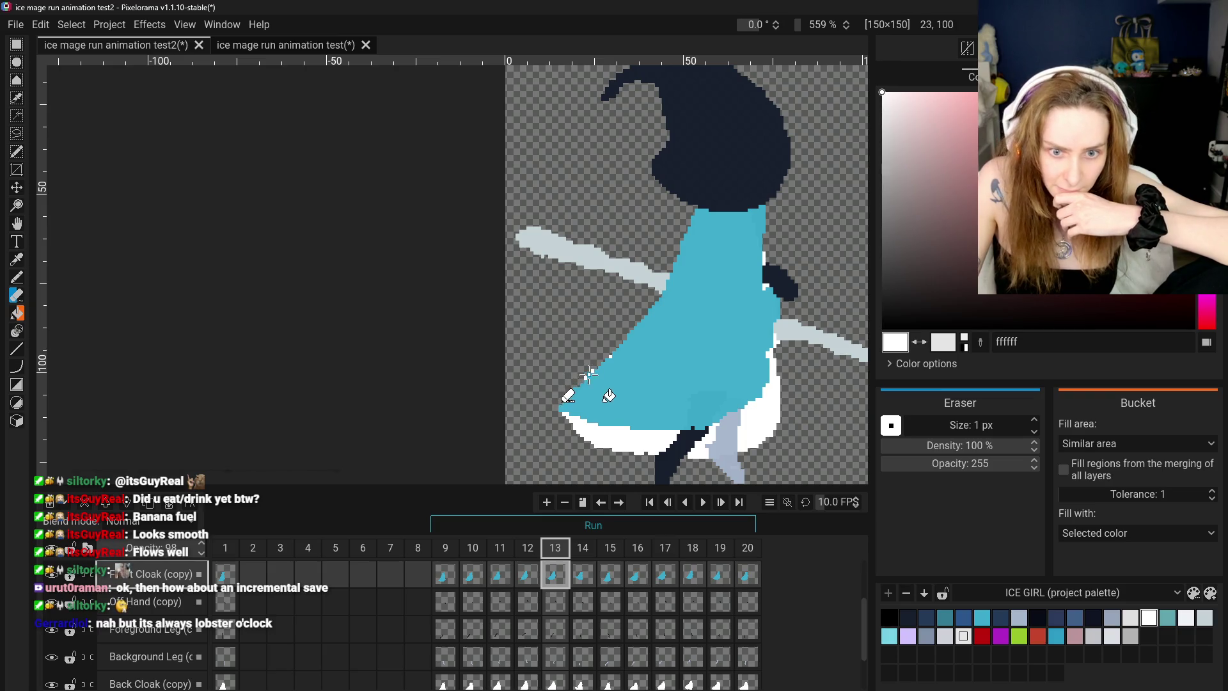
pyautogui.click(555, 682)
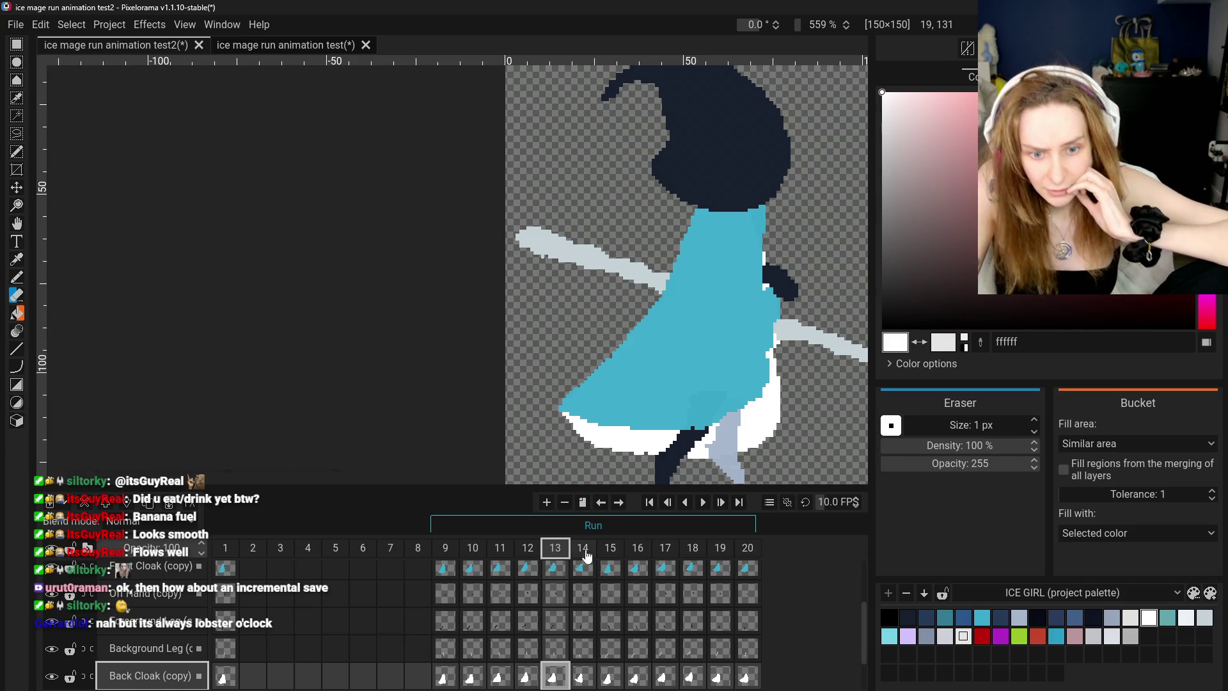
pyautogui.click(555, 566)
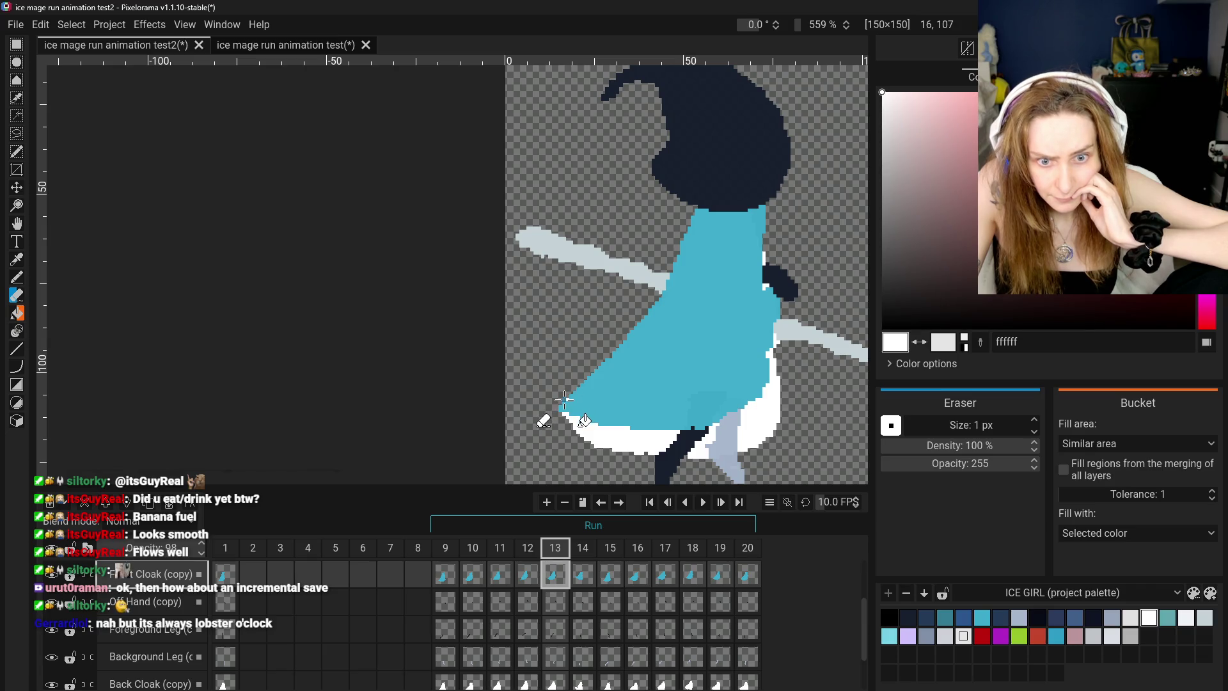
pyautogui.click(17, 259)
# - Sample cloak blue 3baacb, switch to the Pencil, and step back through frames 9 and 10
pyautogui.click(232, 351)
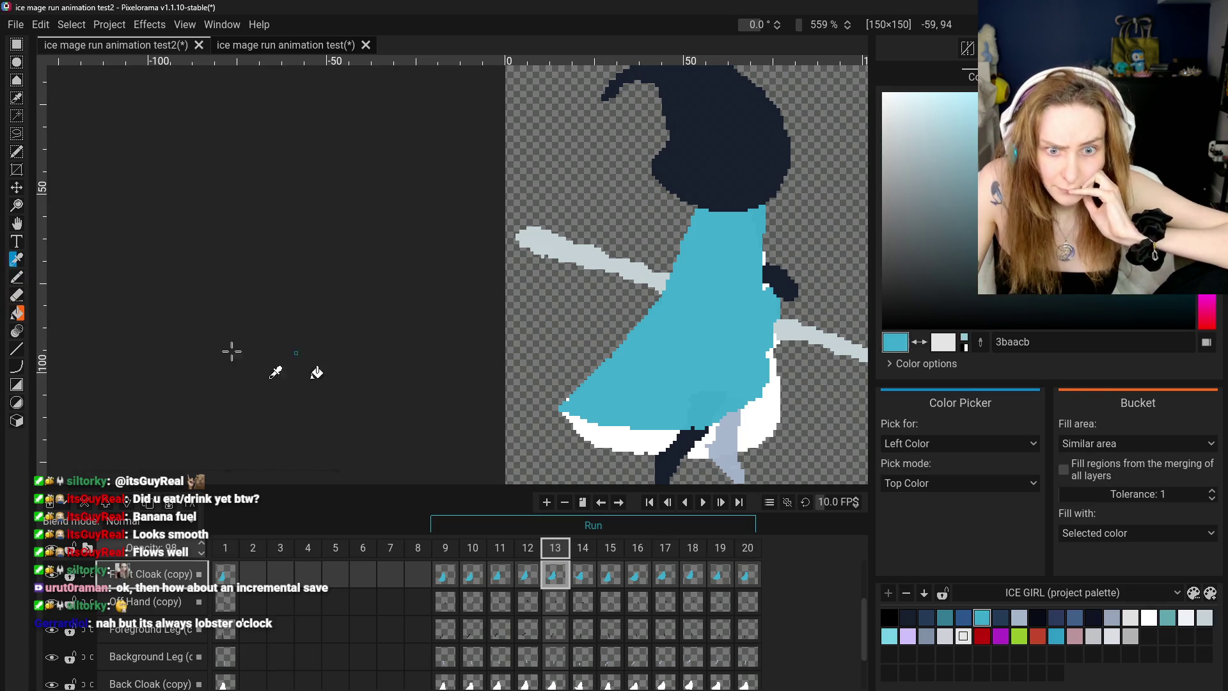
pyautogui.click(17, 280)
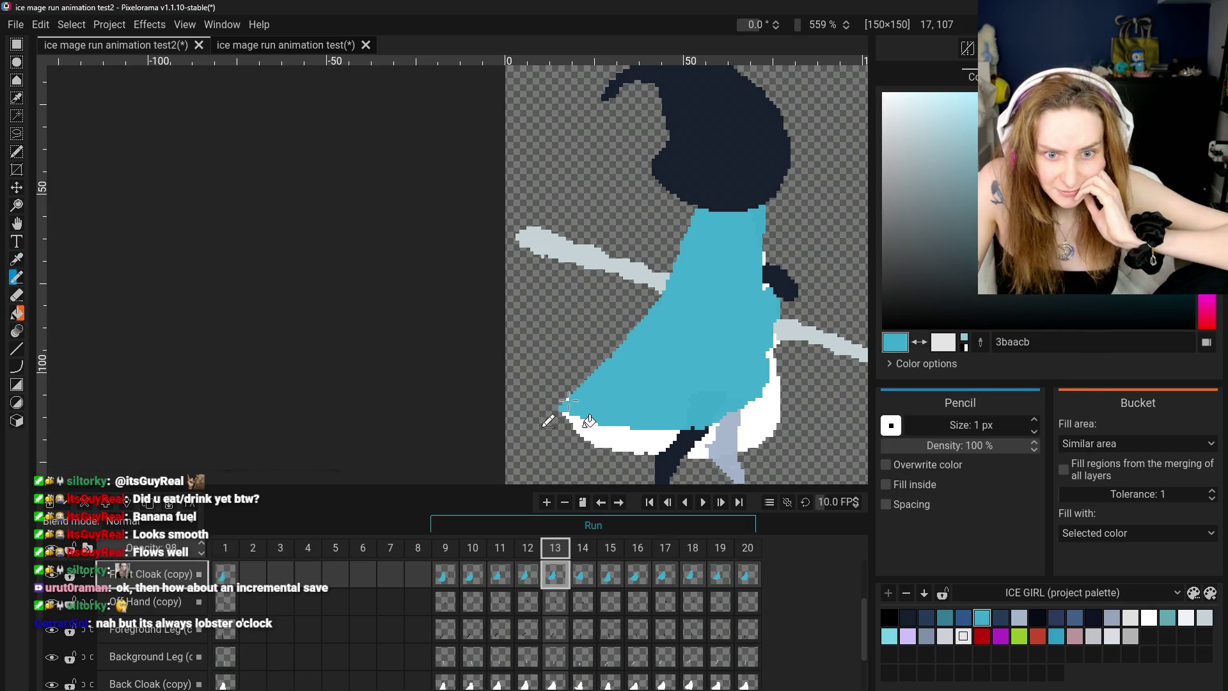
pyautogui.scroll(-3, 661, 459)
pyautogui.scroll(2, 632, 391)
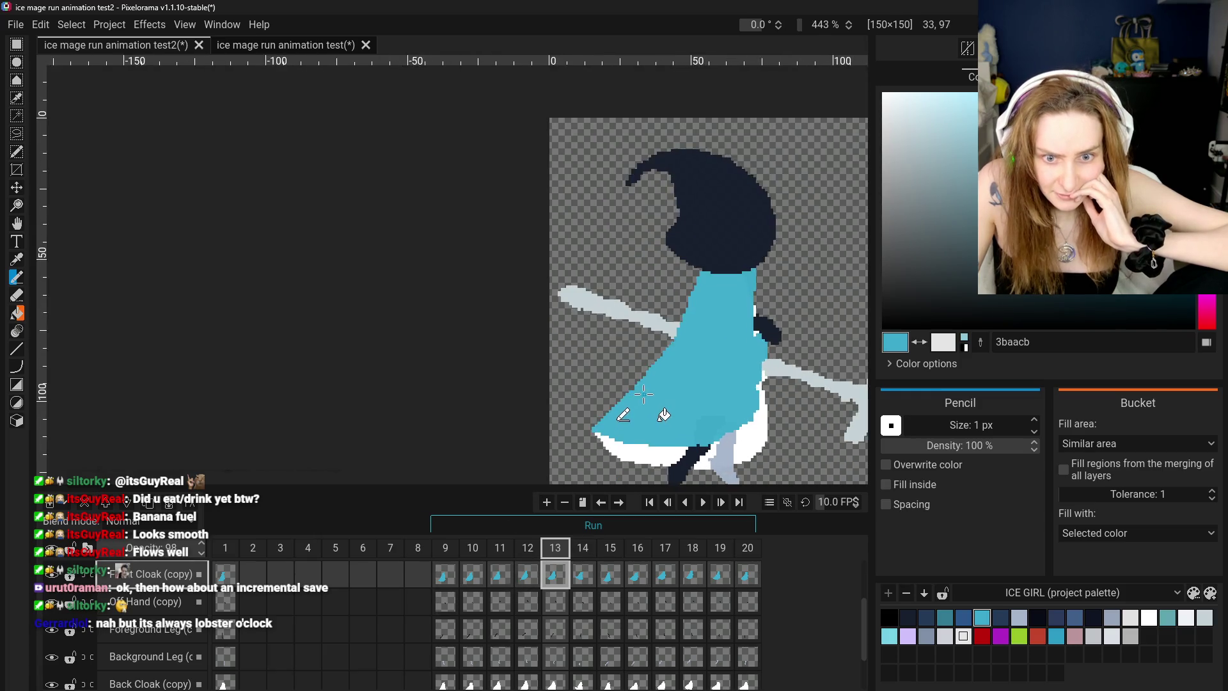
pyautogui.scroll(2, 632, 390)
pyautogui.scroll(-3, 659, 377)
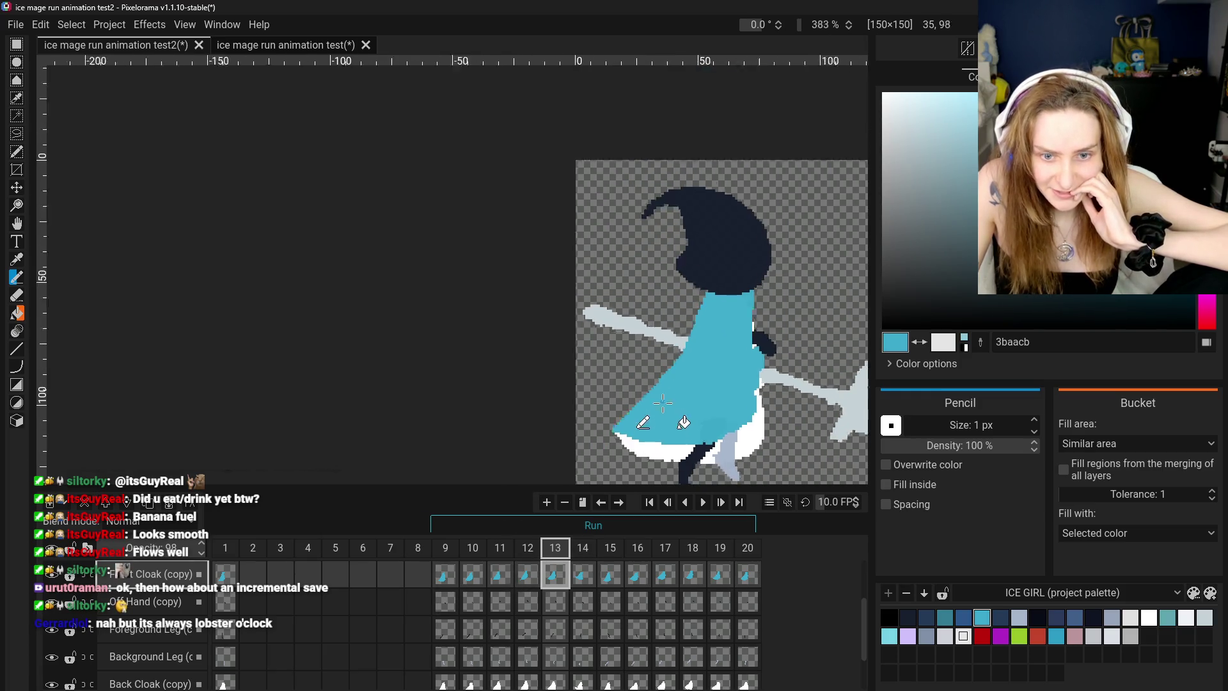
pyautogui.click(443, 578)
pyautogui.click(473, 576)
# - Step through frames 11–14, zoom out, and pan to re-centre the sprite
pyautogui.click(500, 576)
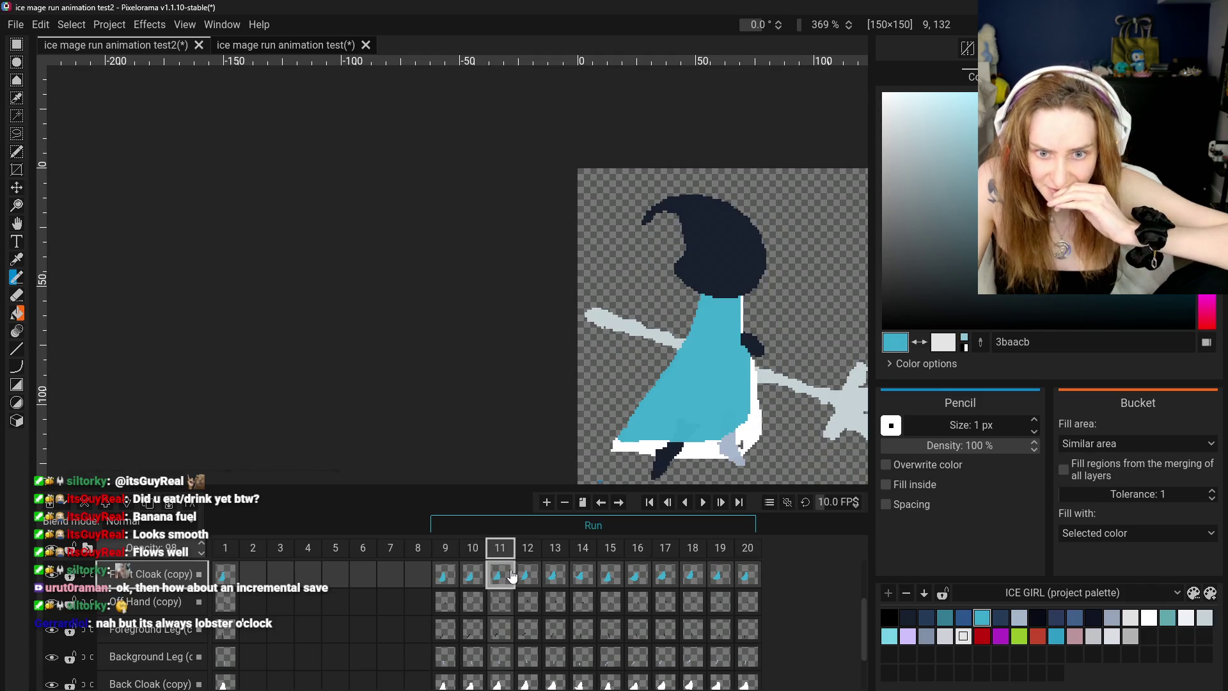
pyautogui.click(536, 573)
pyautogui.click(553, 572)
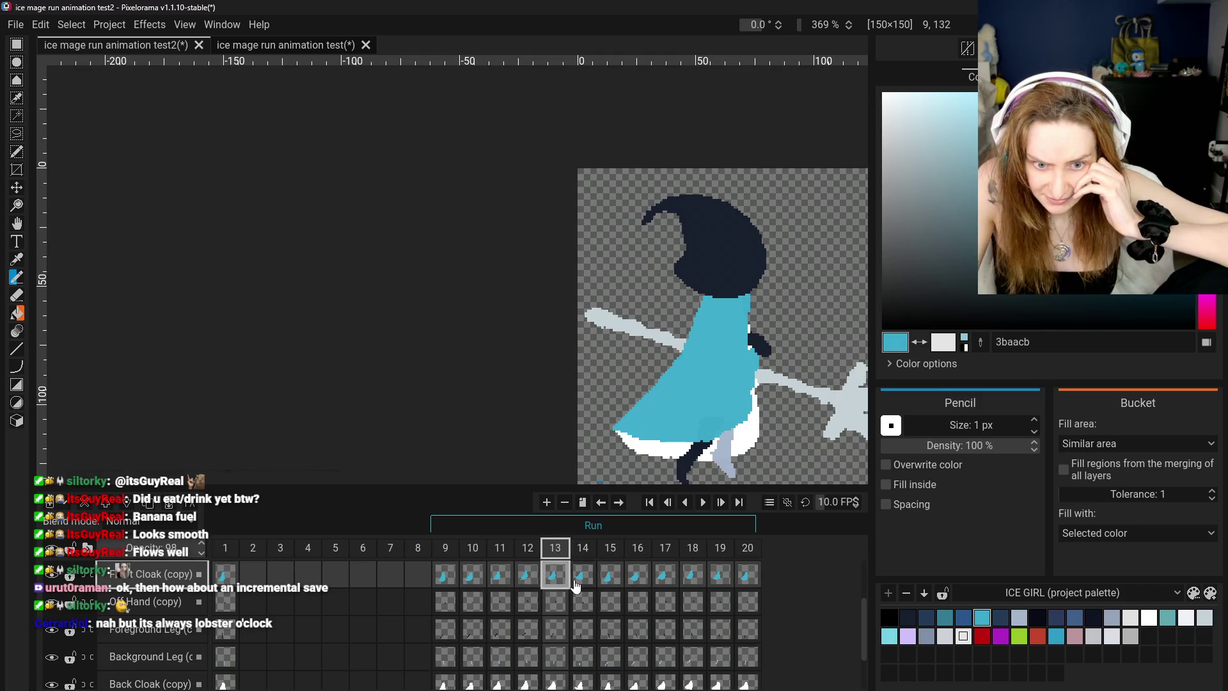
pyautogui.click(576, 583)
pyautogui.scroll(-2, 659, 448)
pyautogui.scroll(-3, 659, 448)
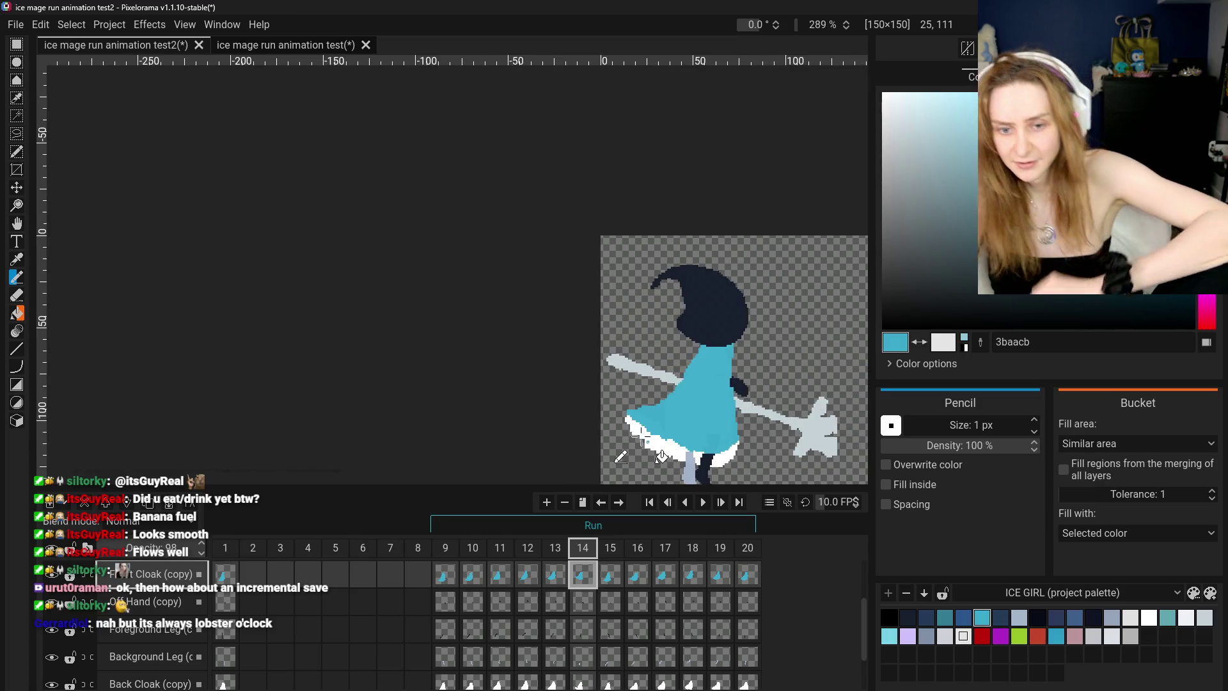
pyautogui.click(18, 223)
pyautogui.moveTo(535, 349); pyautogui.dragTo(442, 268)
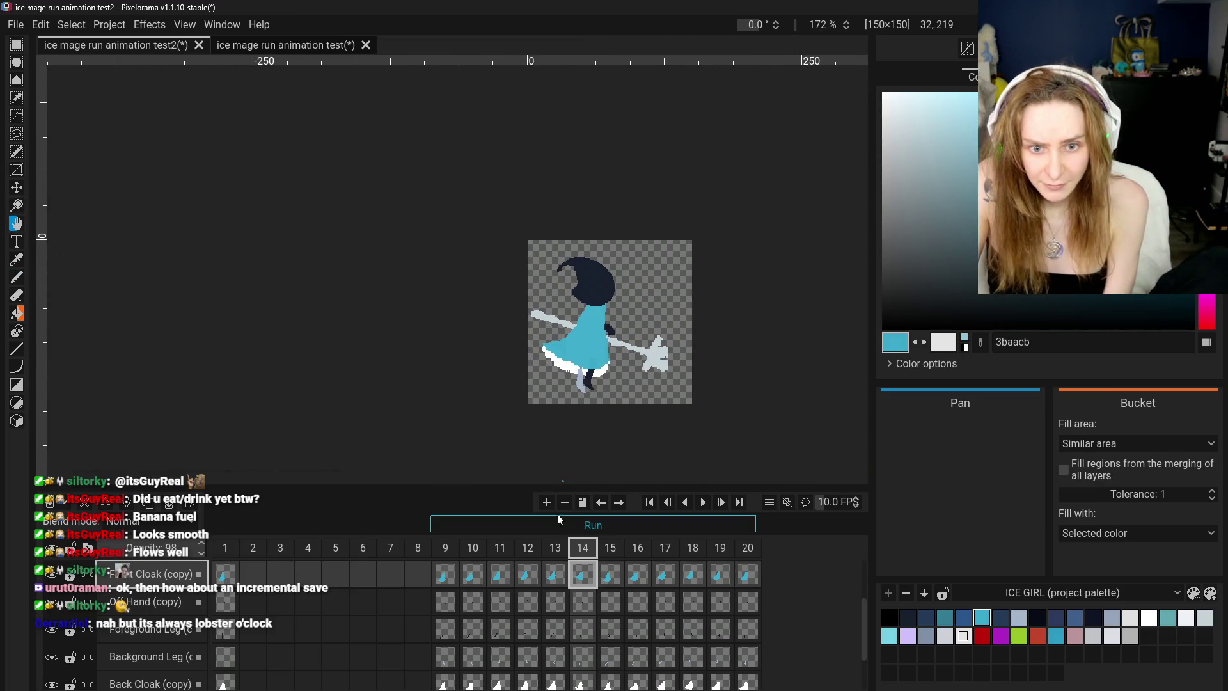
# - Play the run from frame 9, stop, and select the frame-13 Back Cloak (copy) cel
pyautogui.click(445, 575)
pyautogui.scroll(3, 624, 355)
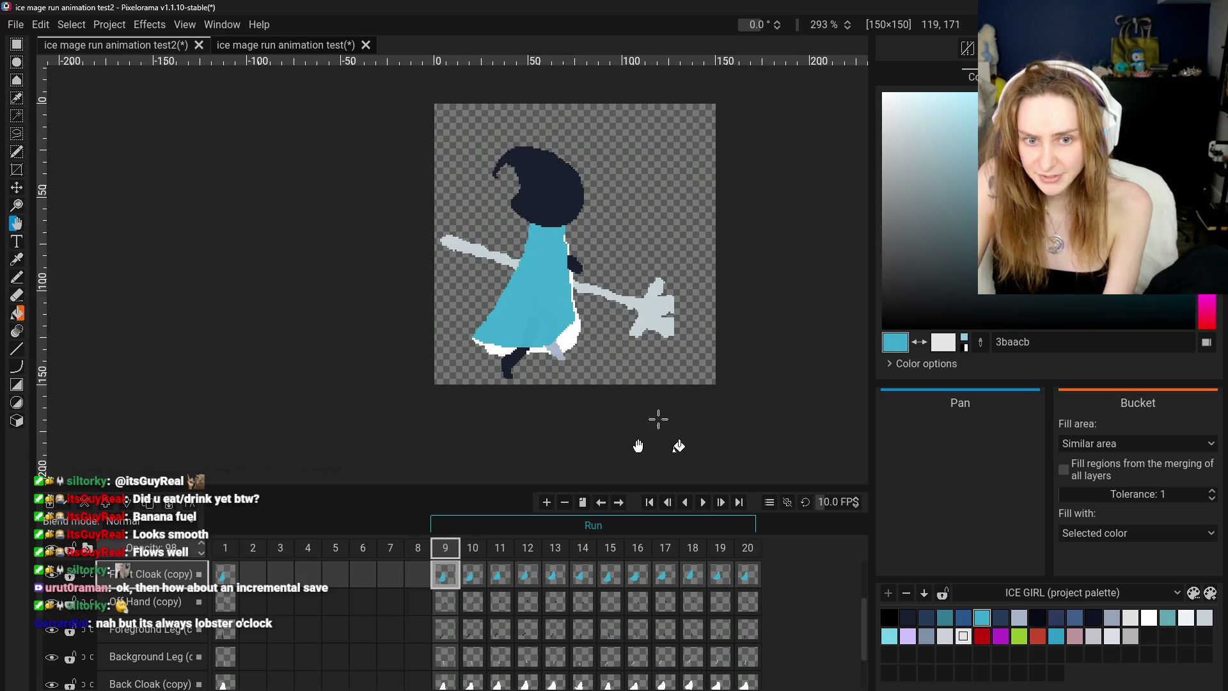
pyautogui.click(703, 502)
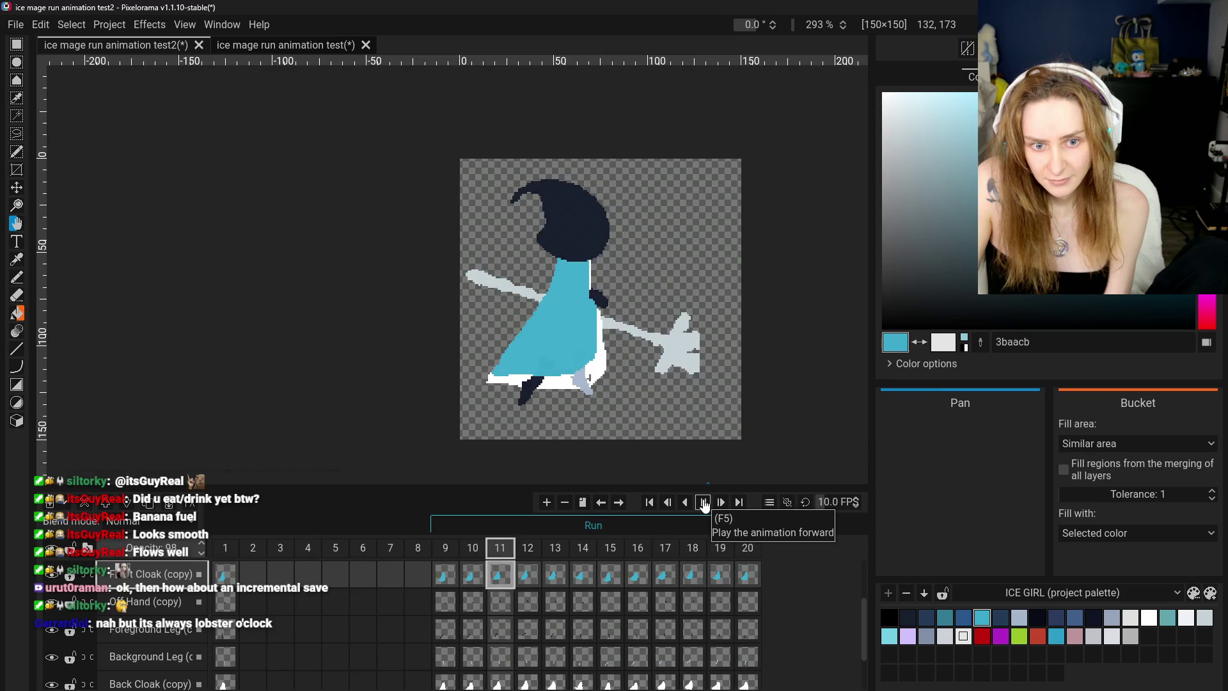
pyautogui.click(703, 502)
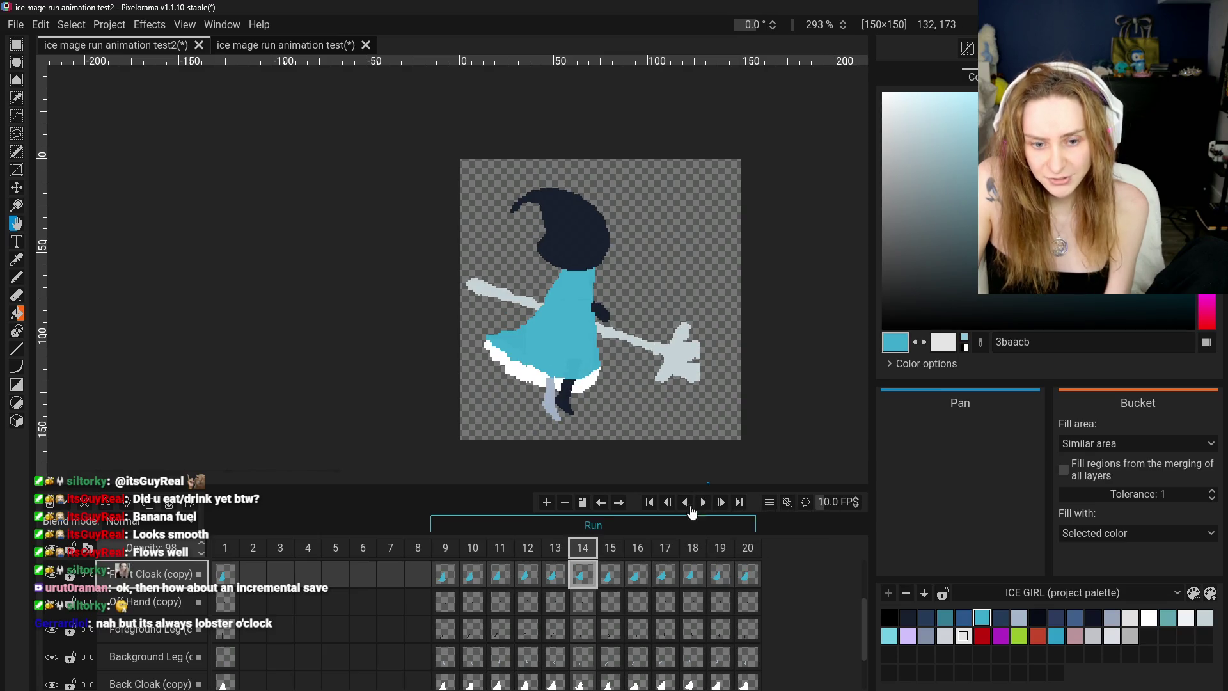
pyautogui.click(553, 555)
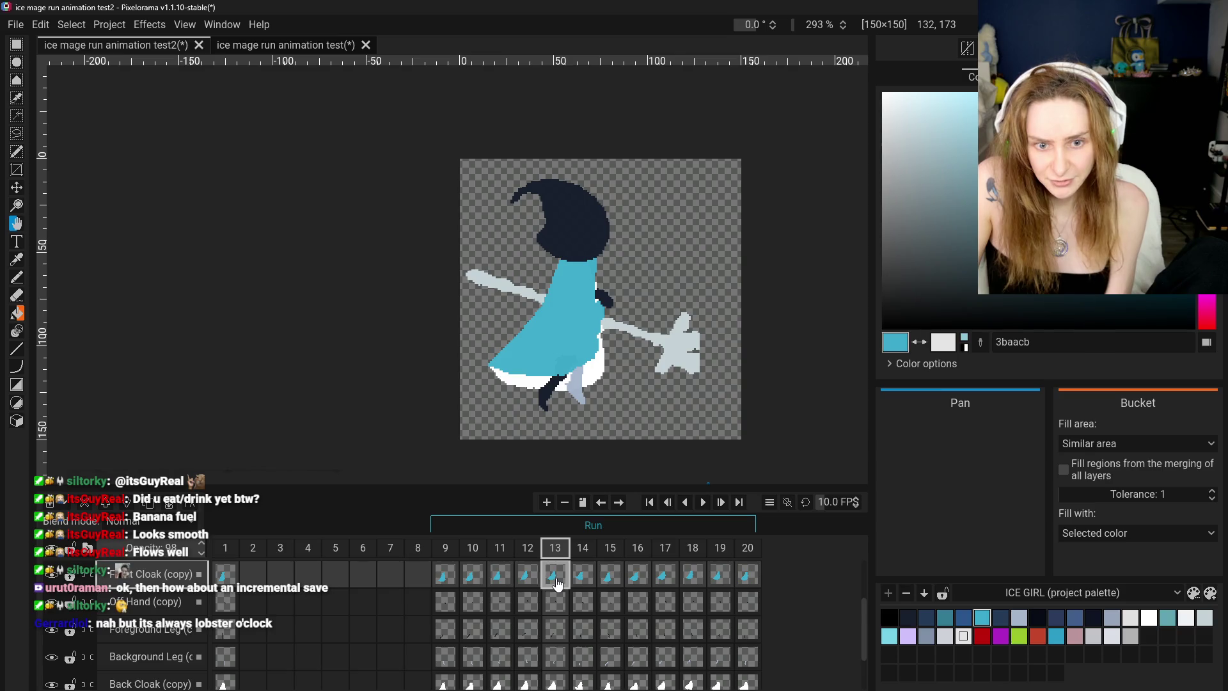
pyautogui.scroll(-2, 557, 614)
pyautogui.click(555, 638)
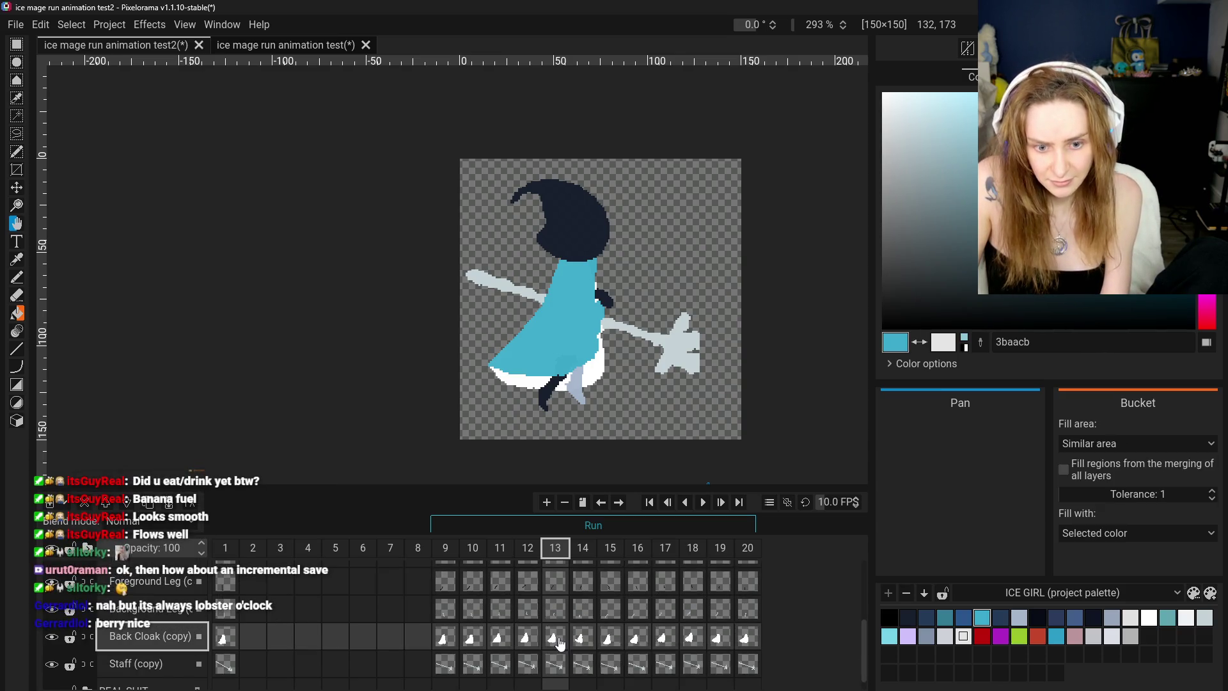
# - Play the run animation twice and stop it on frame 11
pyautogui.rightClick(560, 643)
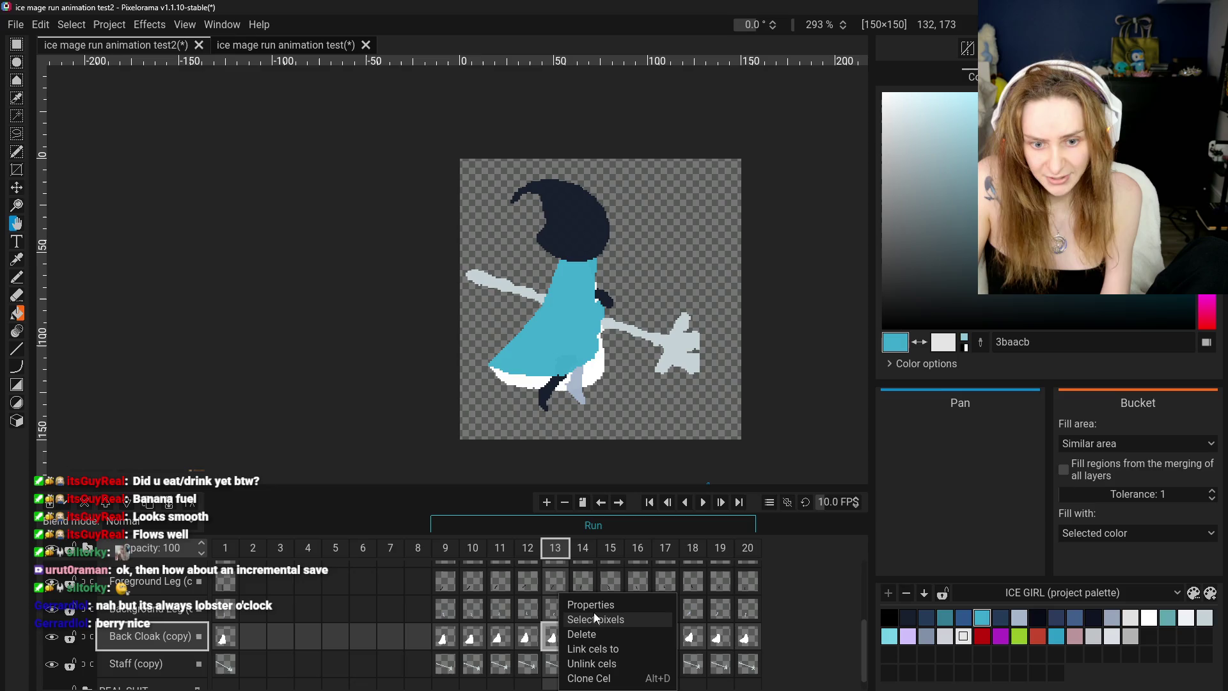
pyautogui.click(617, 679)
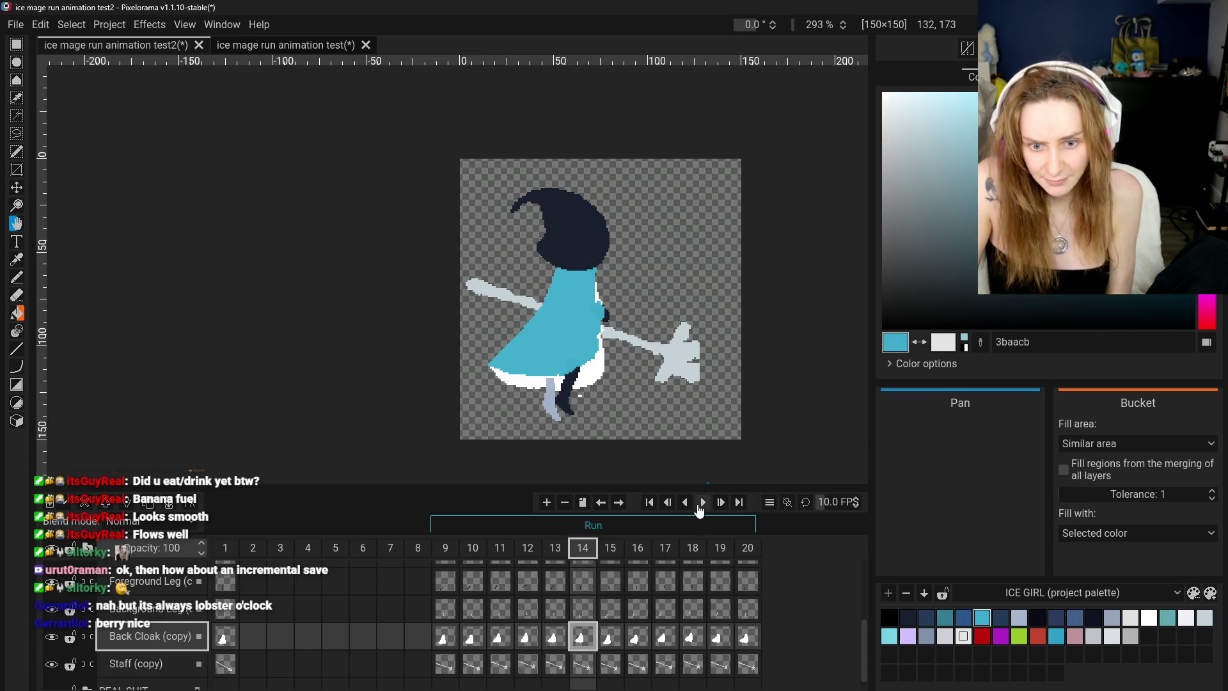
pyautogui.click(703, 502)
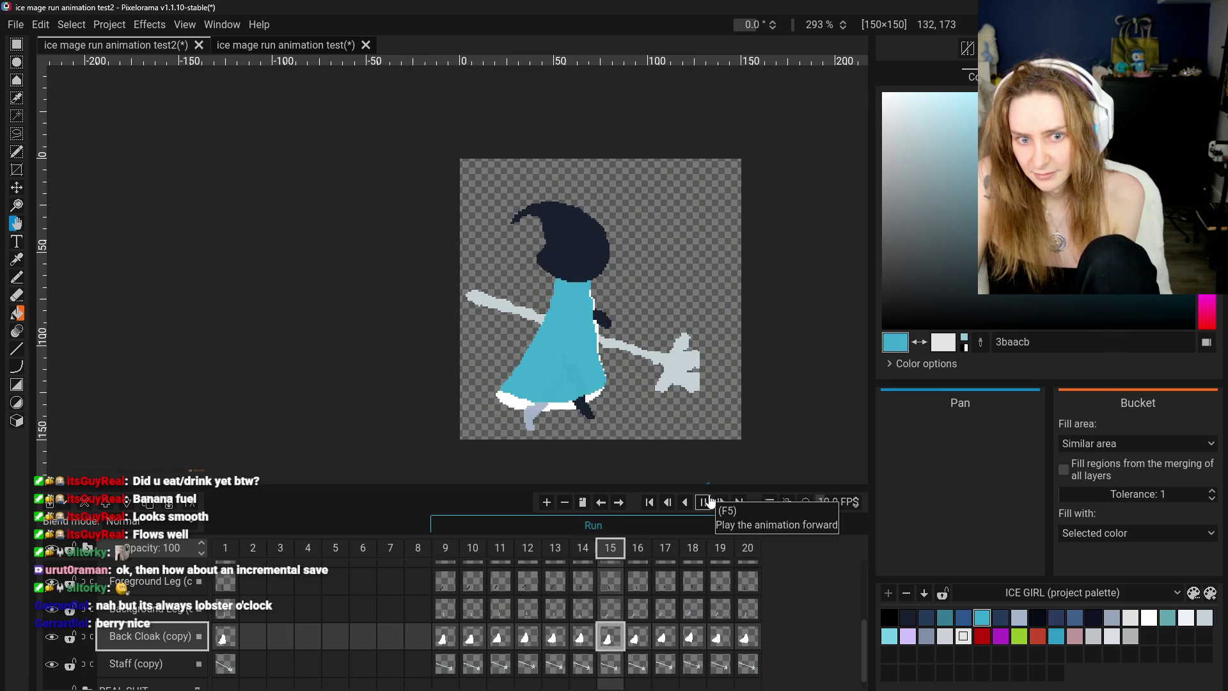
pyautogui.click(705, 501)
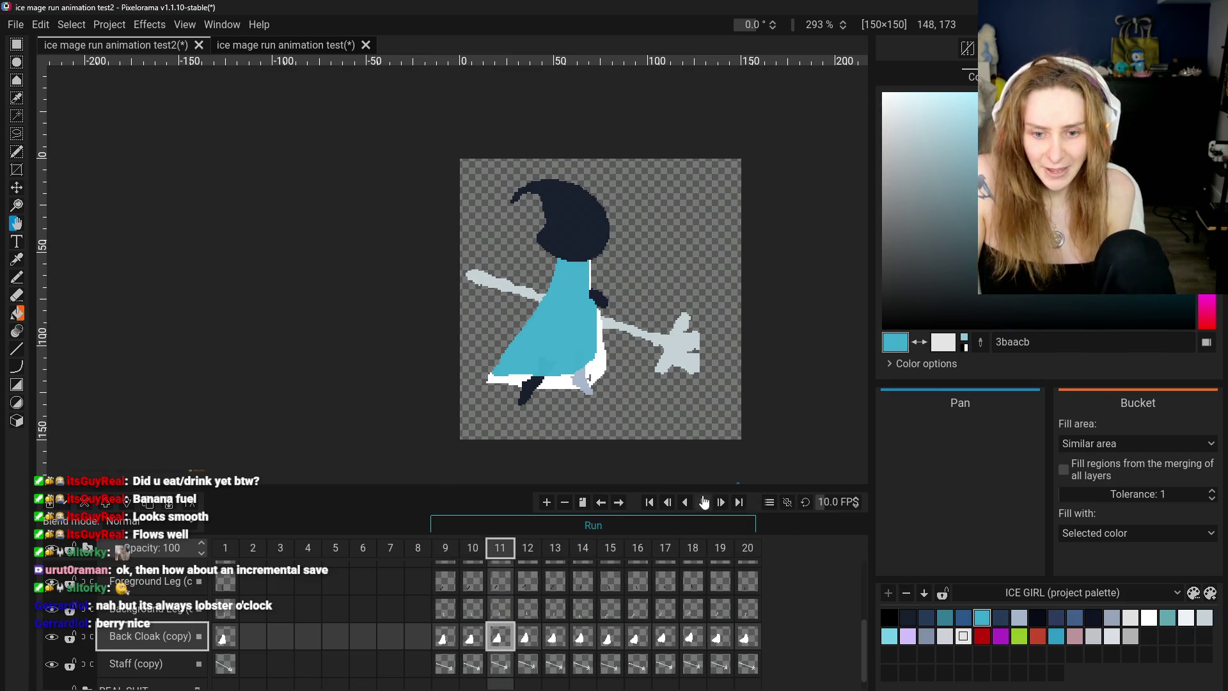
pyautogui.click(704, 502)
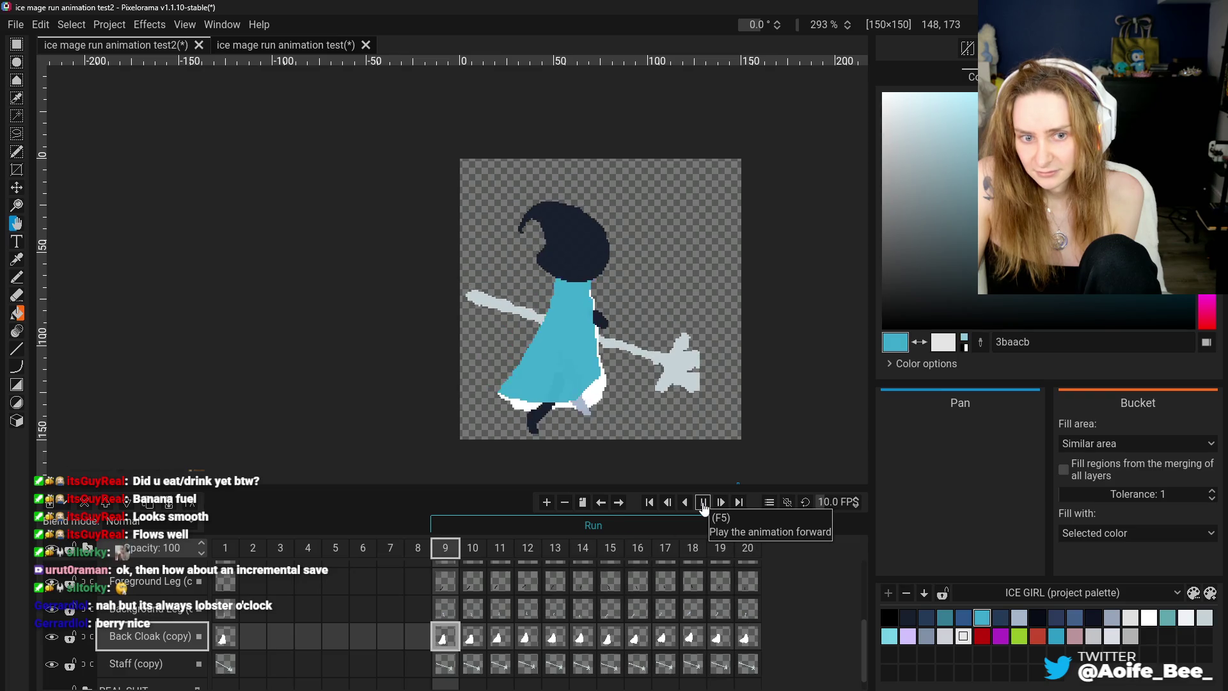
pyautogui.click(703, 503)
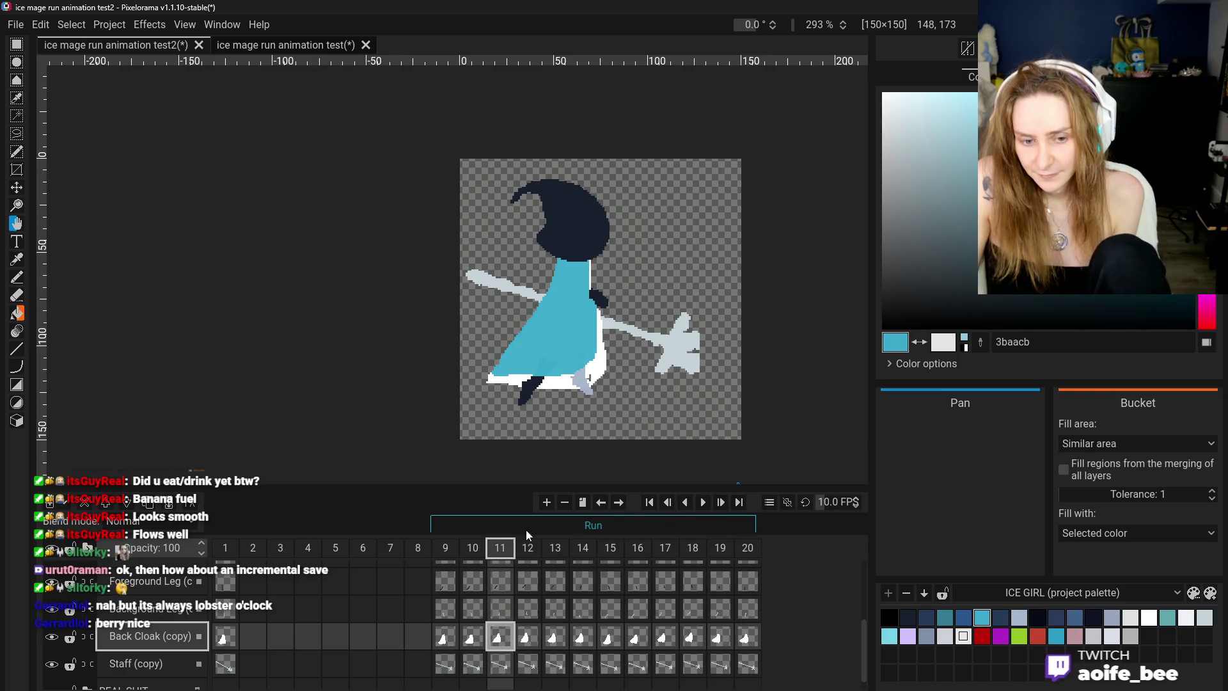
# - Compare frames 9 and 10, then return to frame 11
pyautogui.click(446, 637)
pyautogui.click(470, 638)
pyautogui.click(448, 637)
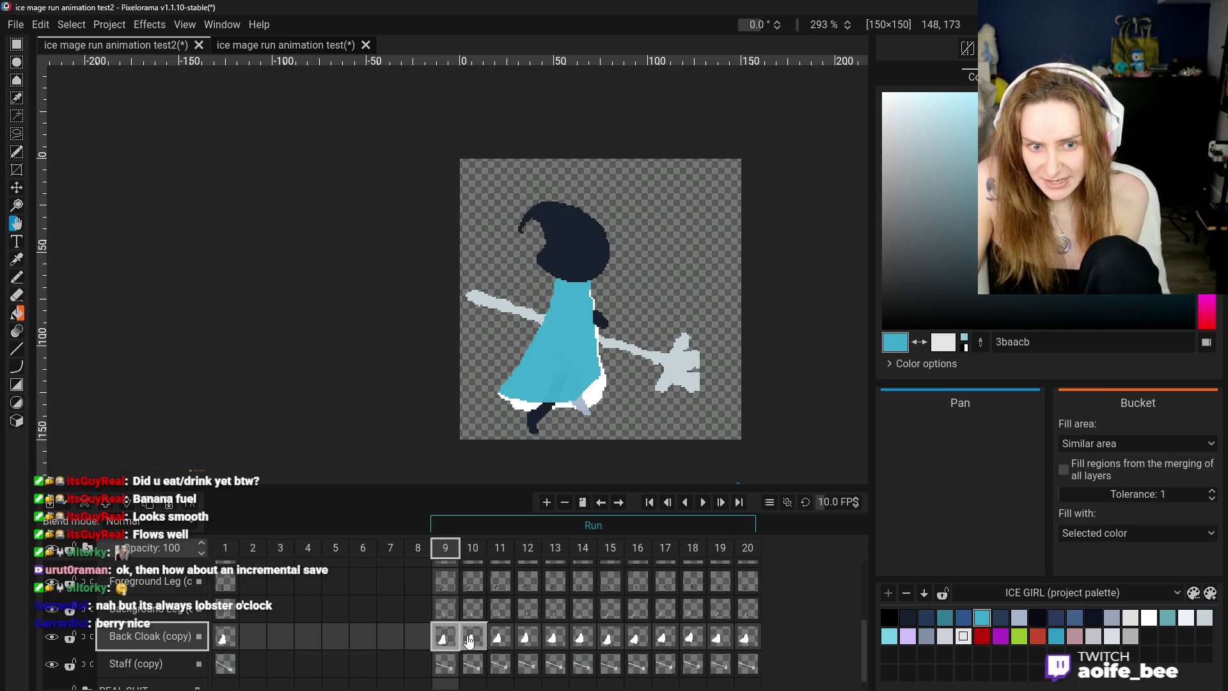
pyautogui.click(499, 638)
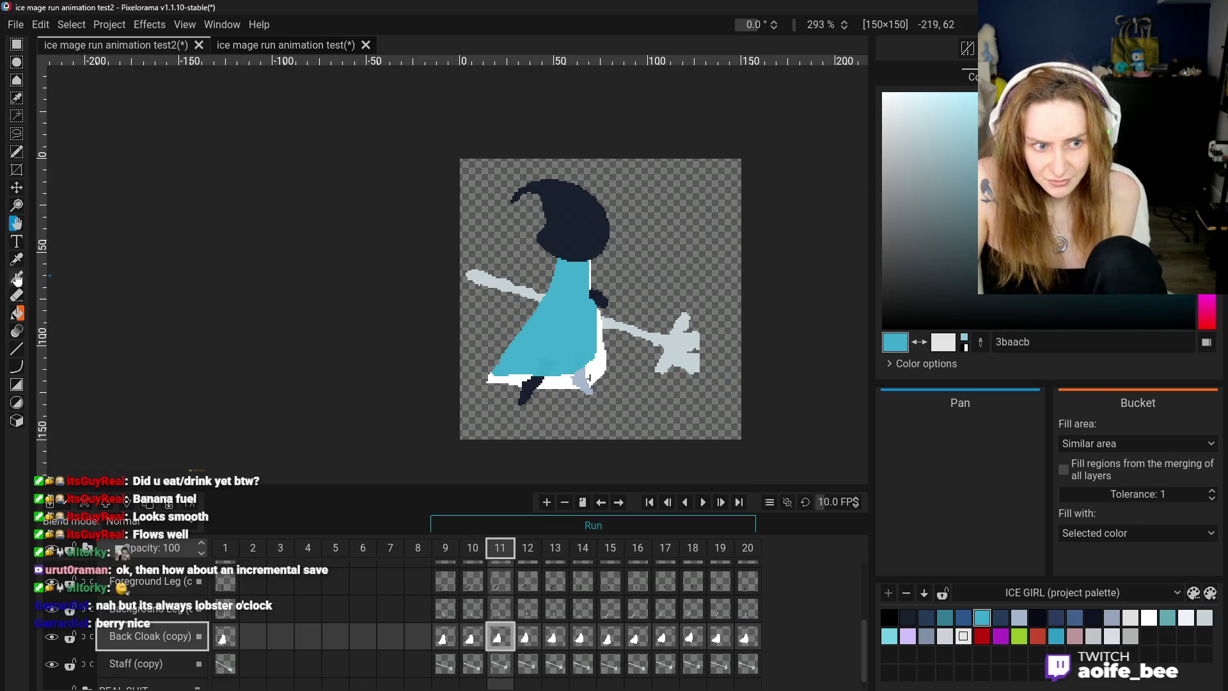
# - Select the Eraser, zoom in, and play the run to stop on frame 12
pyautogui.click(16, 295)
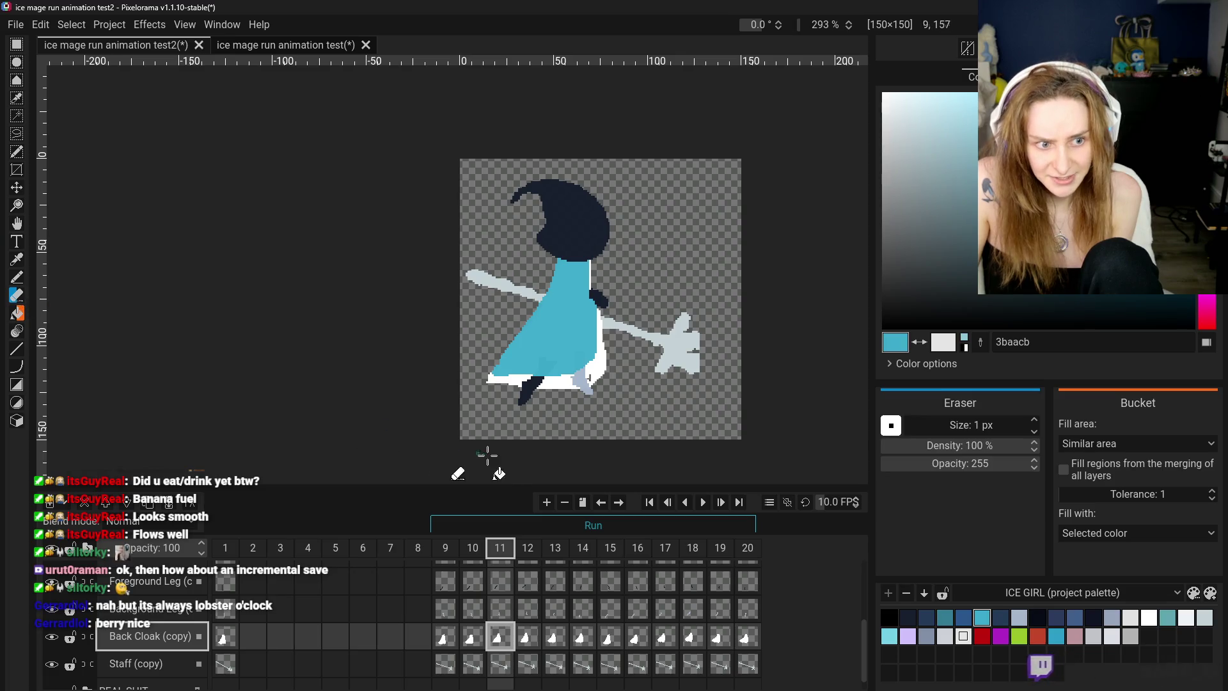
pyautogui.scroll(2, 467, 358)
pyautogui.scroll(1, 461, 345)
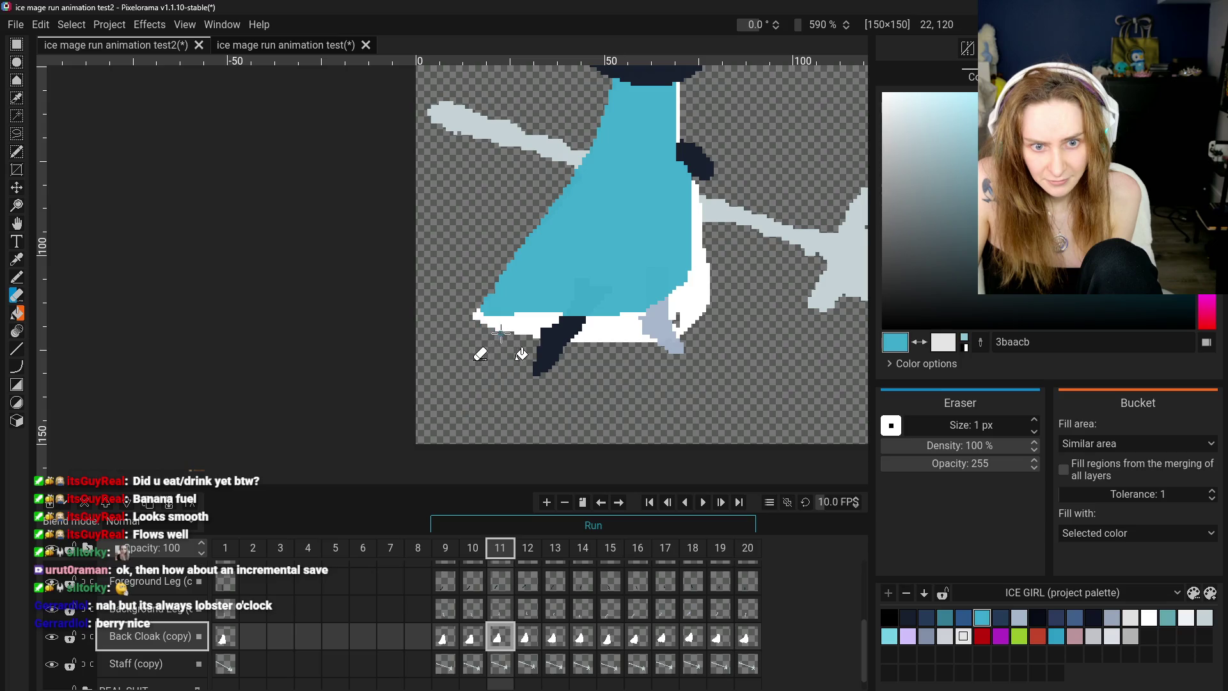
pyautogui.click(704, 502)
pyautogui.scroll(-2, 697, 428)
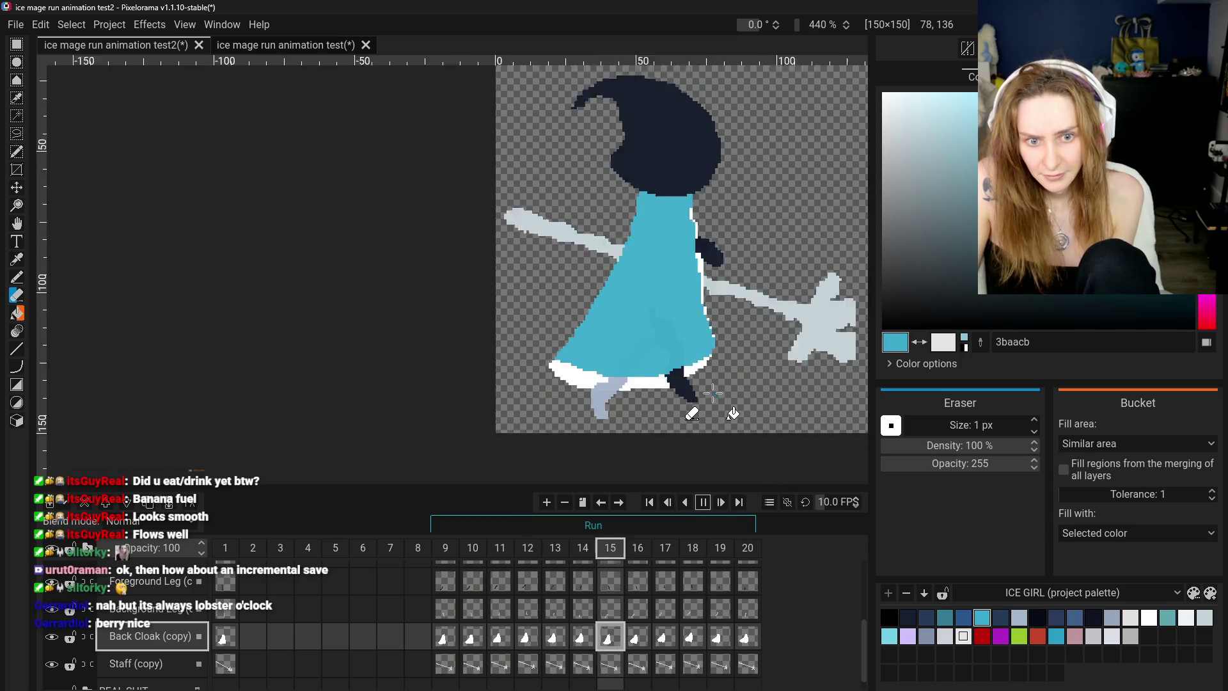
pyautogui.scroll(-1, 695, 422)
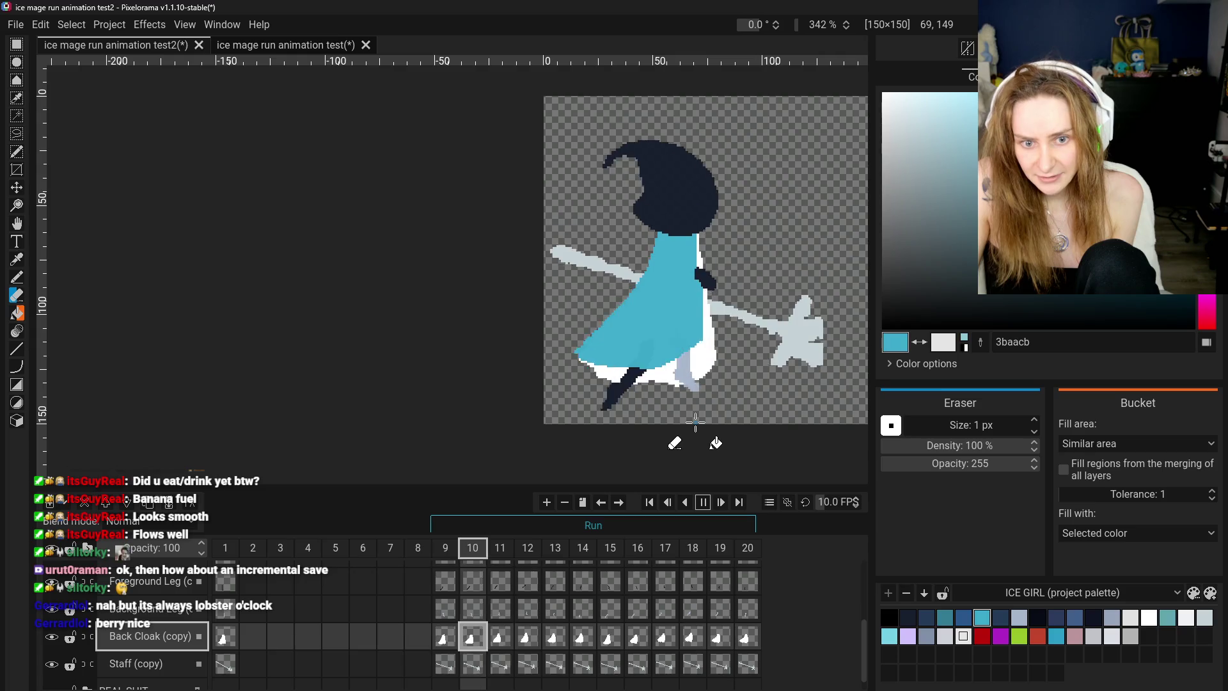
pyautogui.click(702, 504)
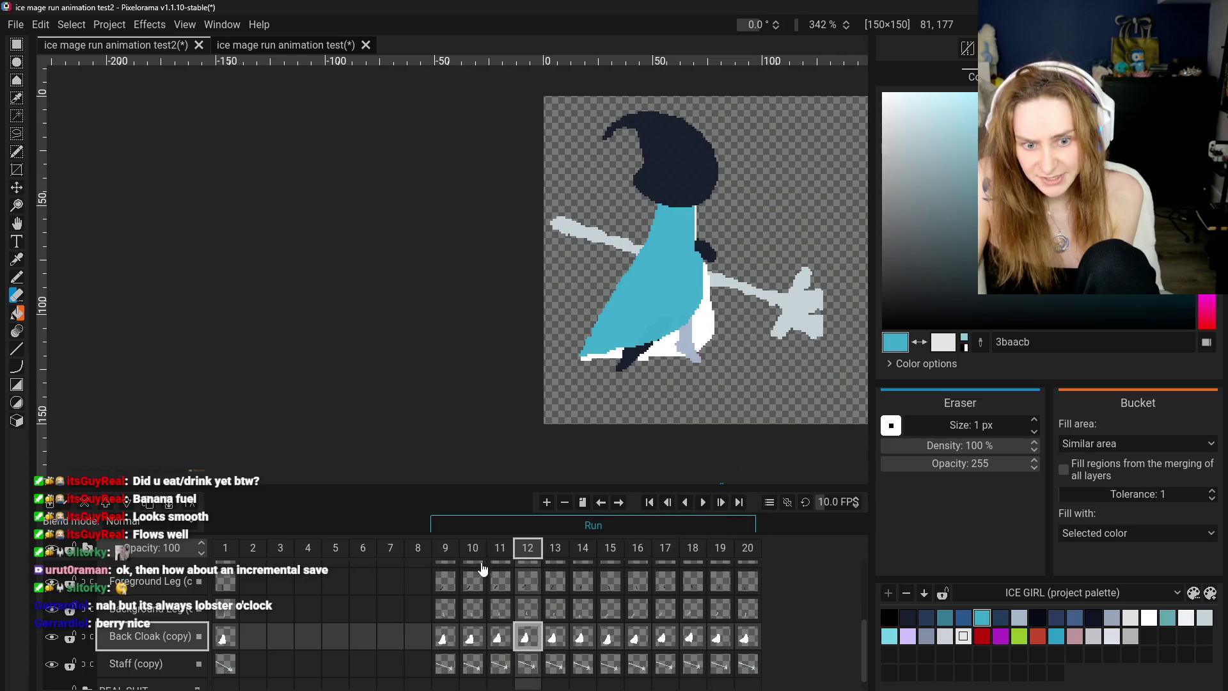
# - Inspect frame 12 close up and make Front Cloak (copy) the edited layer
pyautogui.click(500, 638)
pyautogui.click(527, 638)
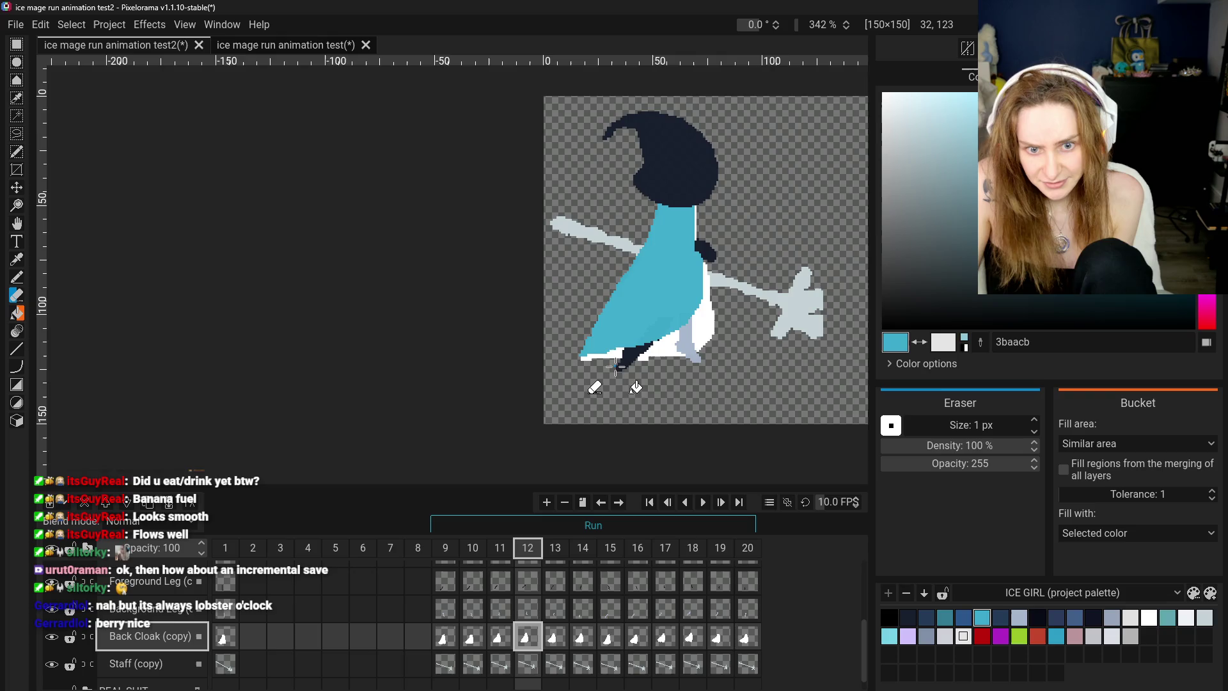
pyautogui.scroll(2, 588, 363)
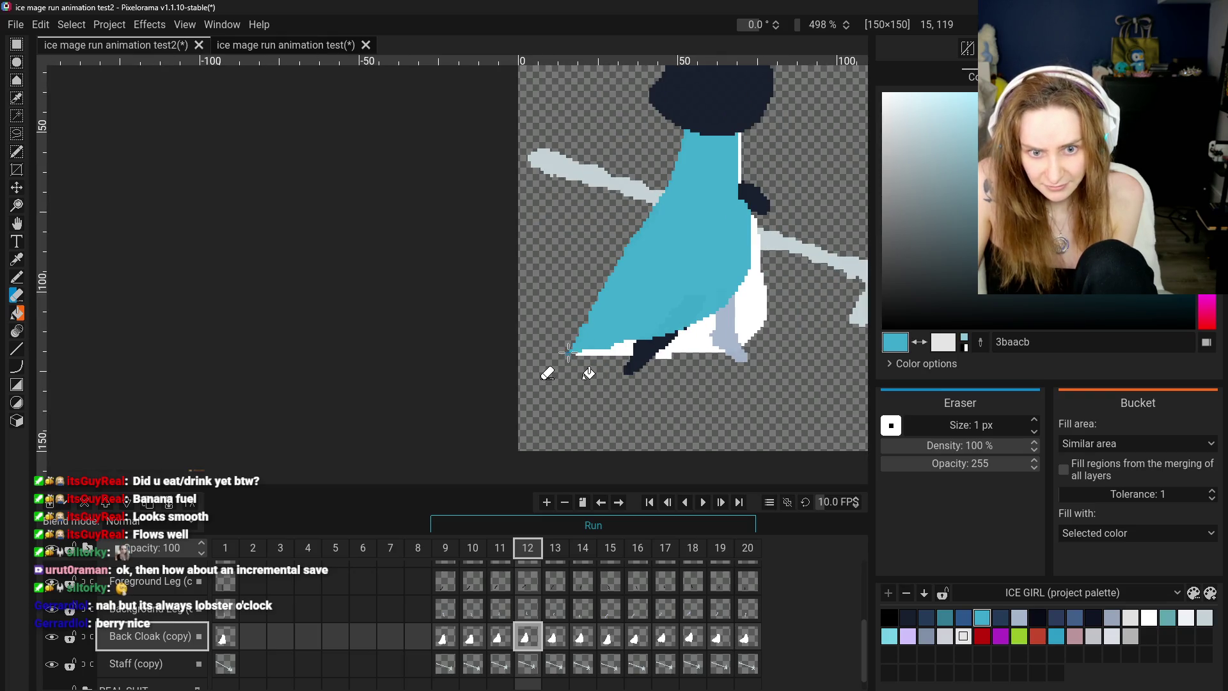
pyautogui.hotkey('ctrl', 'Up')
pyautogui.hotkey('ctrl', 'Up')
pyautogui.hotkey('ctrl', 'Up')
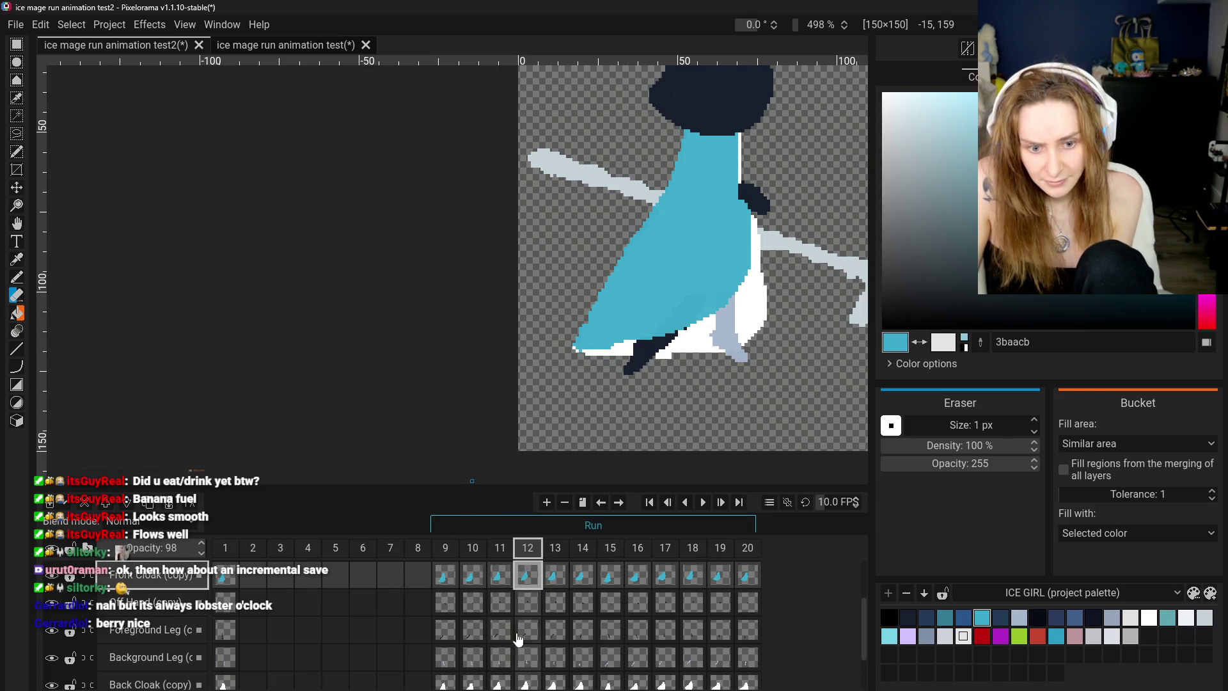
pyautogui.hotkey('ctrl', 'Down')
pyautogui.hotkey('ctrl', 'Down')
pyautogui.hotkey('ctrl', 'Down')
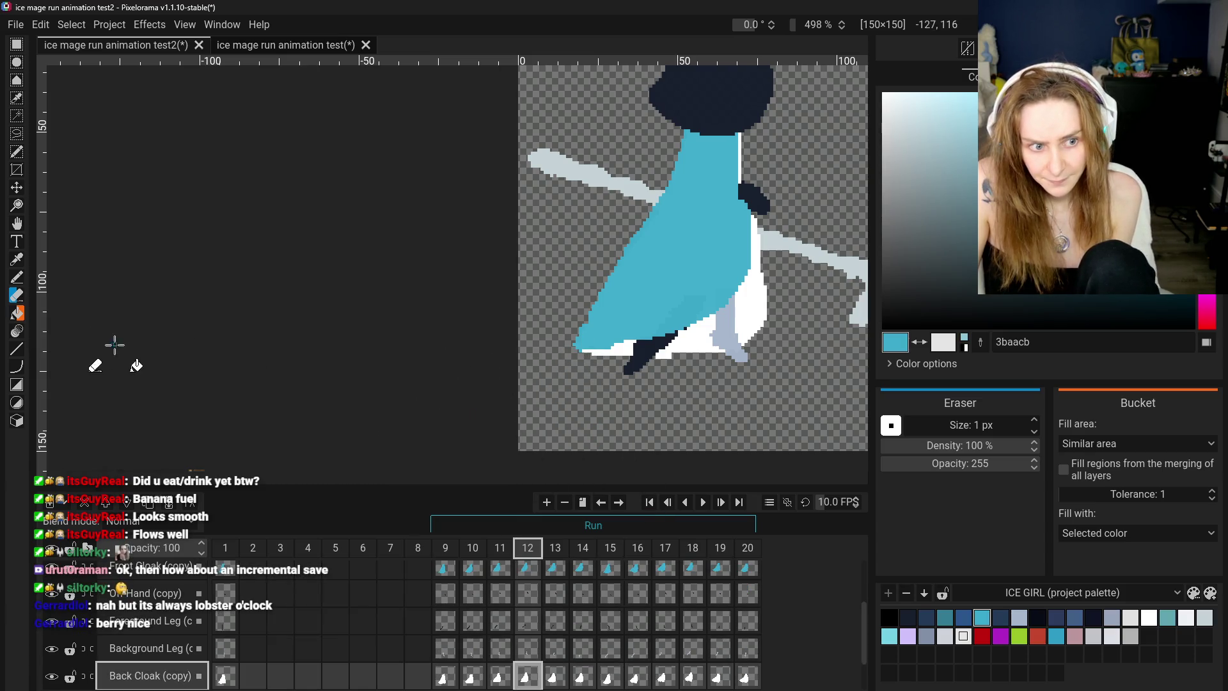
pyautogui.hotkey('ctrl', 'Up')
pyautogui.hotkey('ctrl', 'Up')
pyautogui.hotkey('ctrl', 'Up')
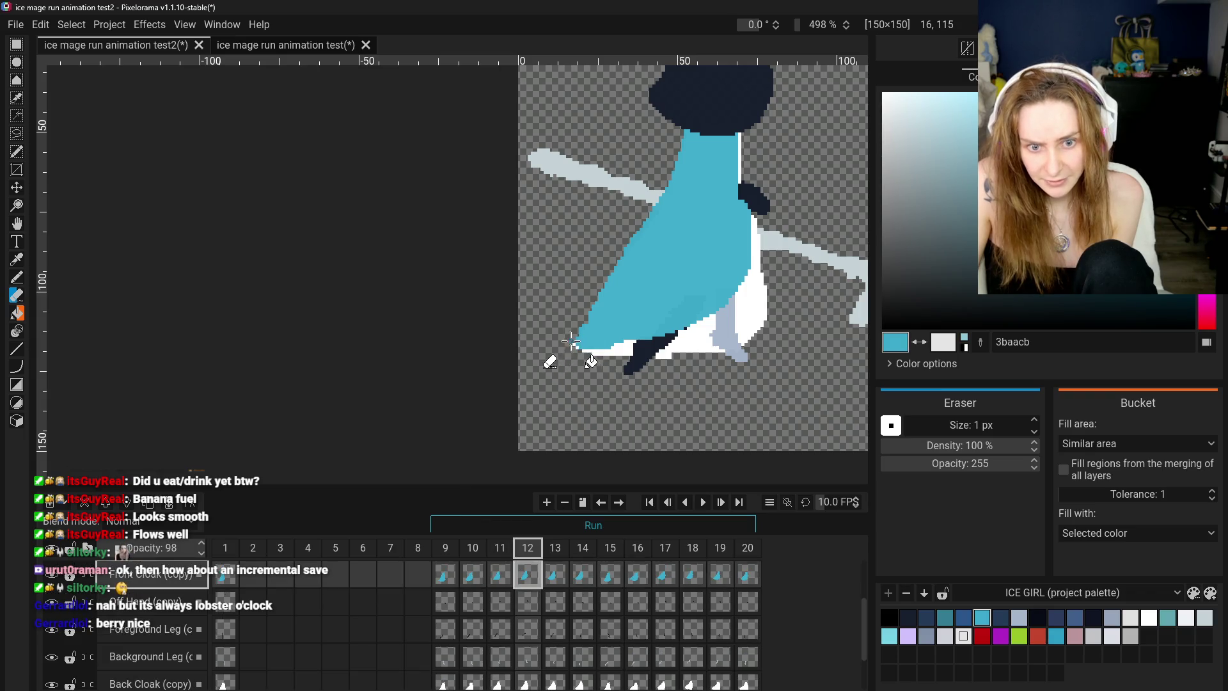
pyautogui.scroll(-4, 598, 371)
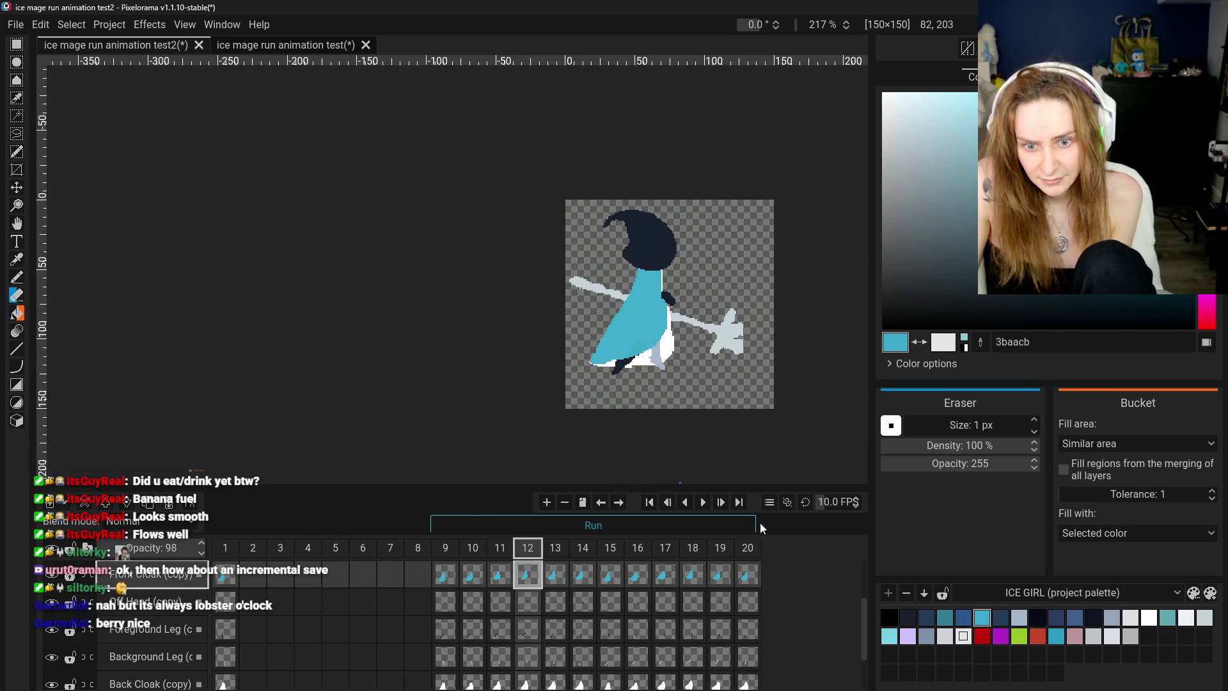
pyautogui.click(703, 502)
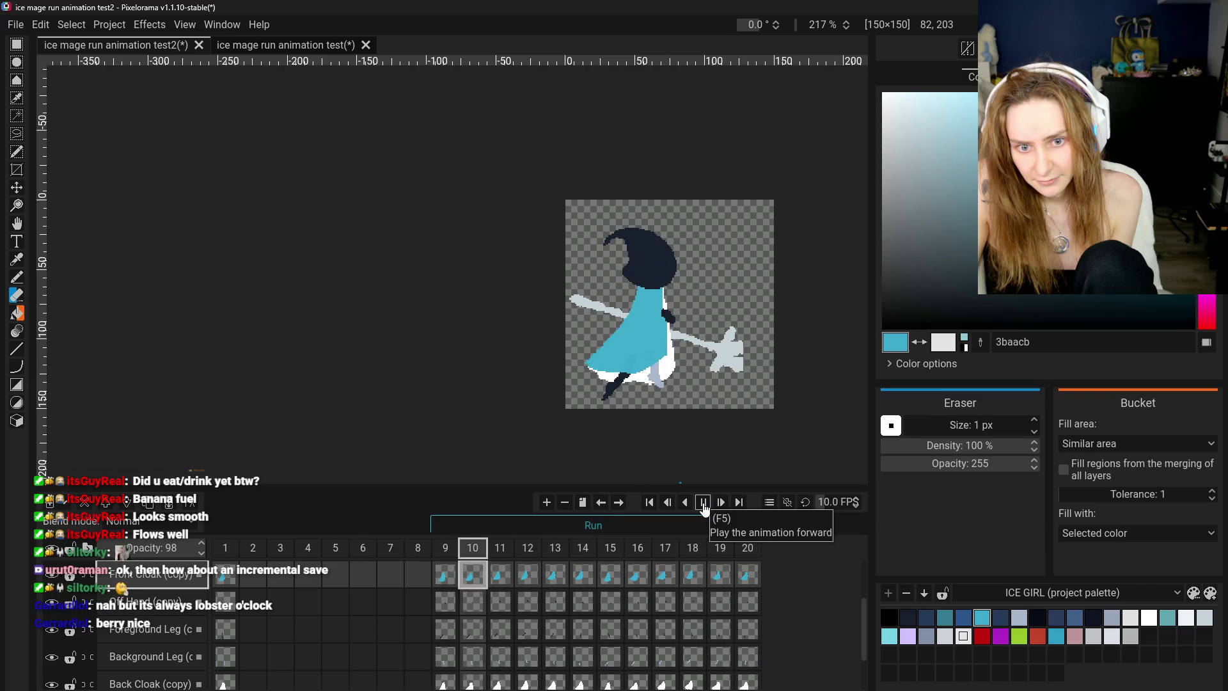
pyautogui.click(704, 506)
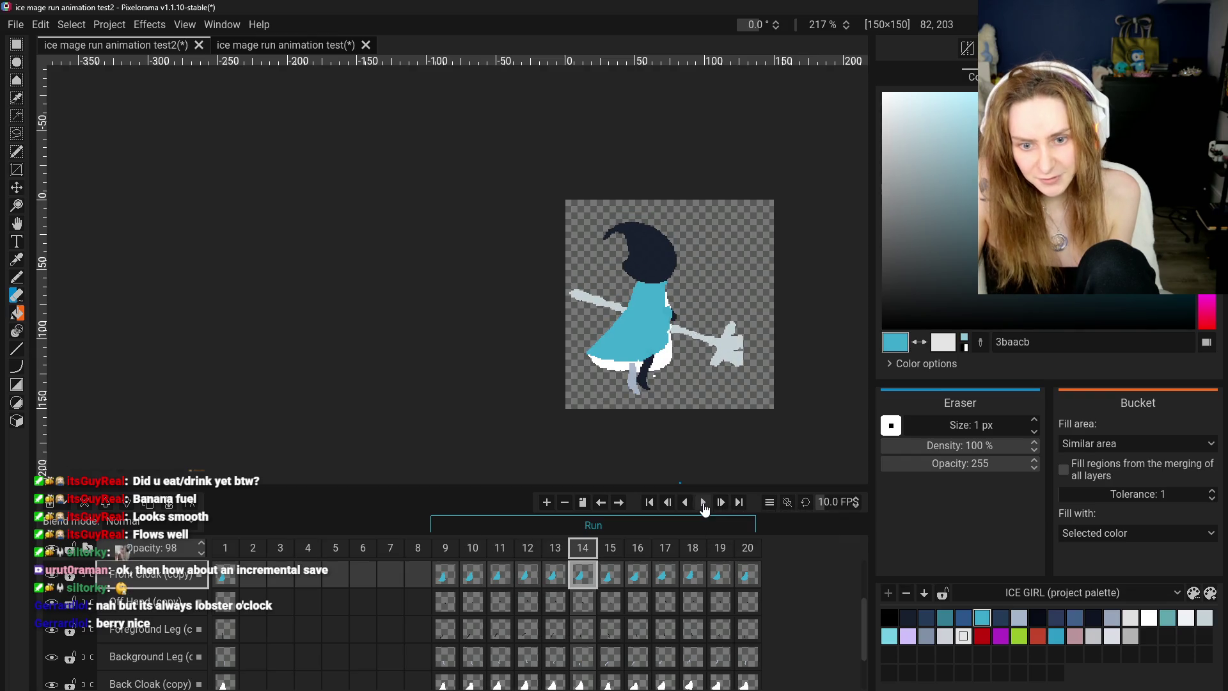
pyautogui.click(452, 573)
pyautogui.hotkey('ctrl', 'Right')
pyautogui.hotkey('ctrl', 'Right')
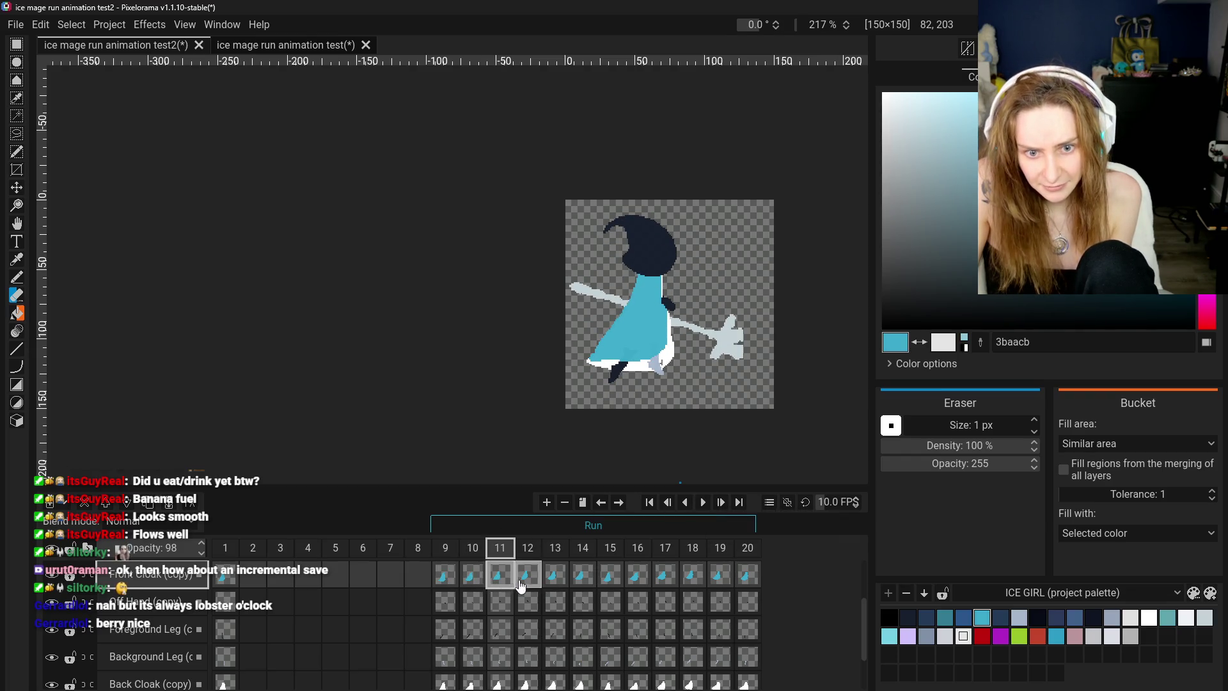
pyautogui.hotkey('ctrl', 'Right')
pyautogui.click(445, 575)
pyautogui.click(473, 576)
pyautogui.click(501, 580)
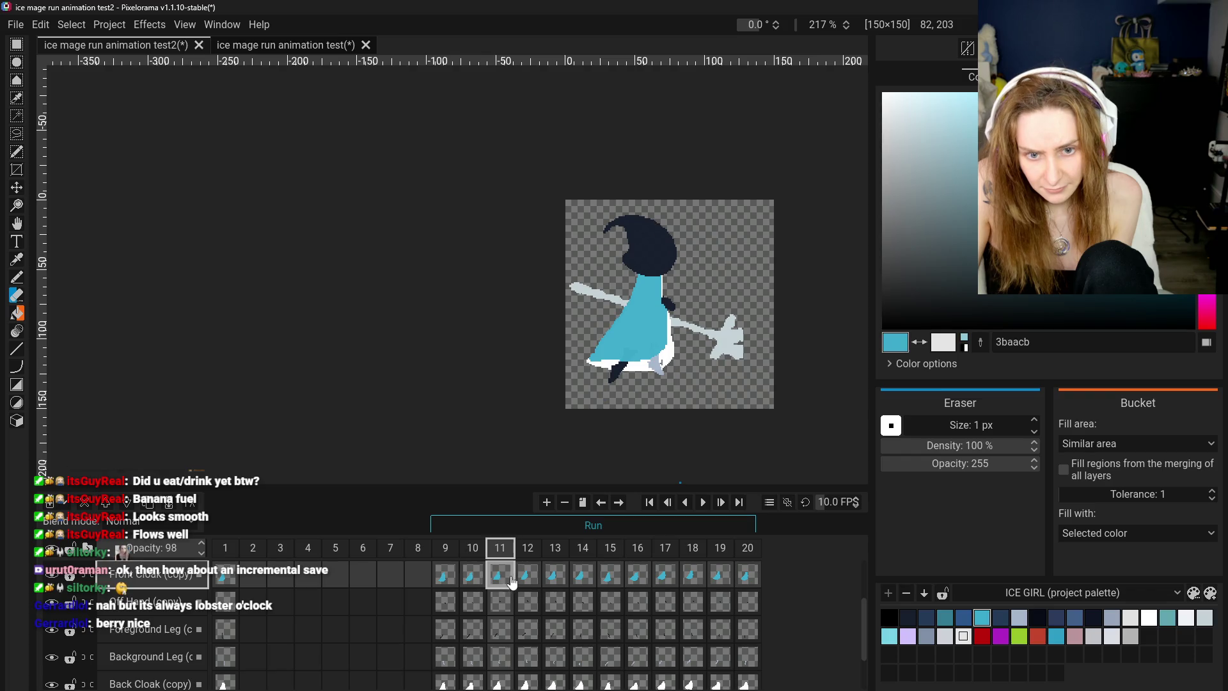
pyautogui.click(537, 582)
pyautogui.click(553, 579)
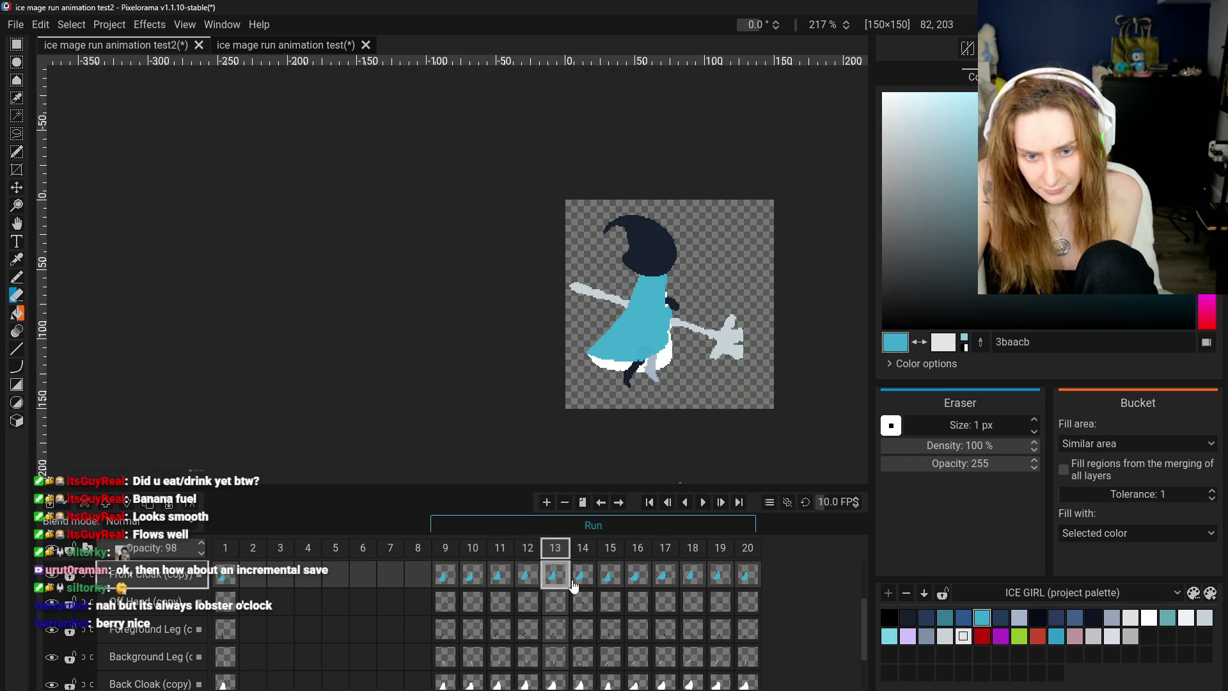
pyautogui.click(574, 586)
pyautogui.click(446, 573)
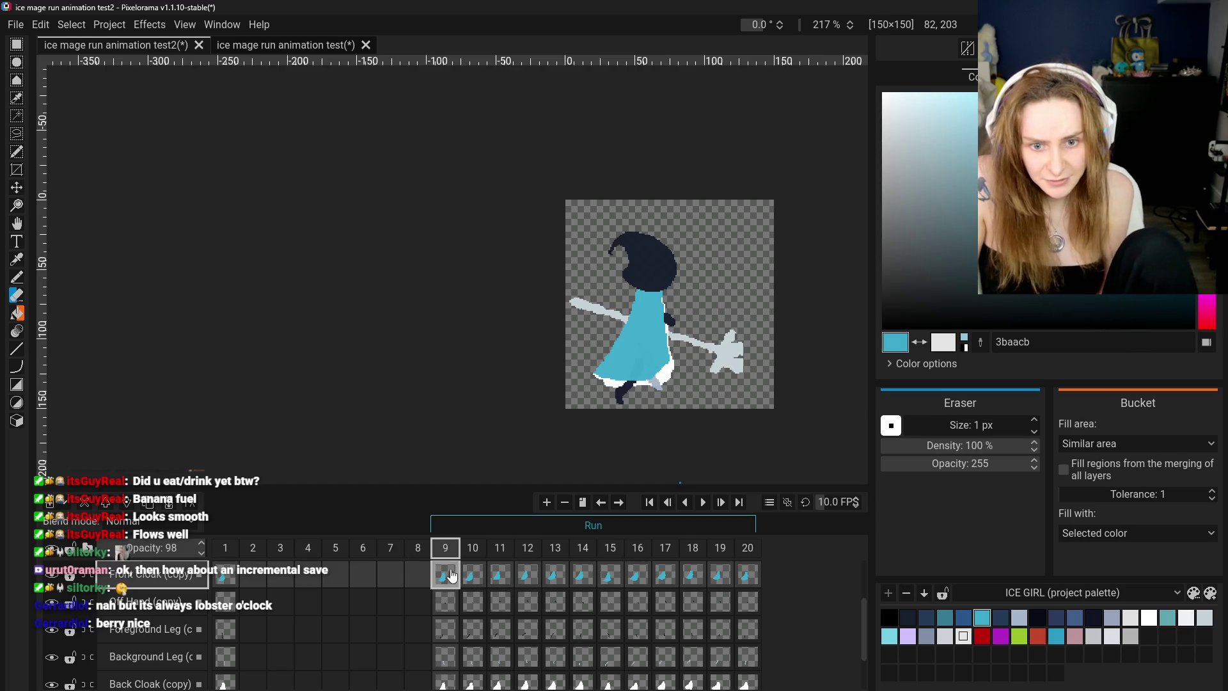
pyautogui.click(702, 502)
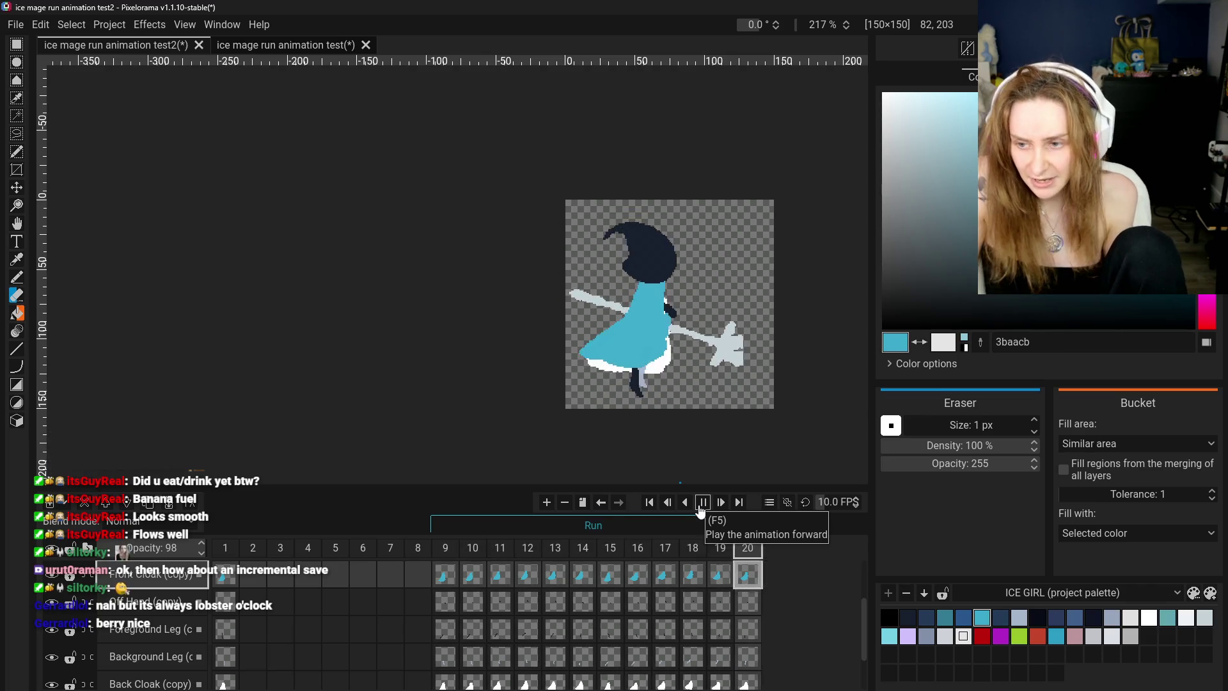
pyautogui.click(702, 502)
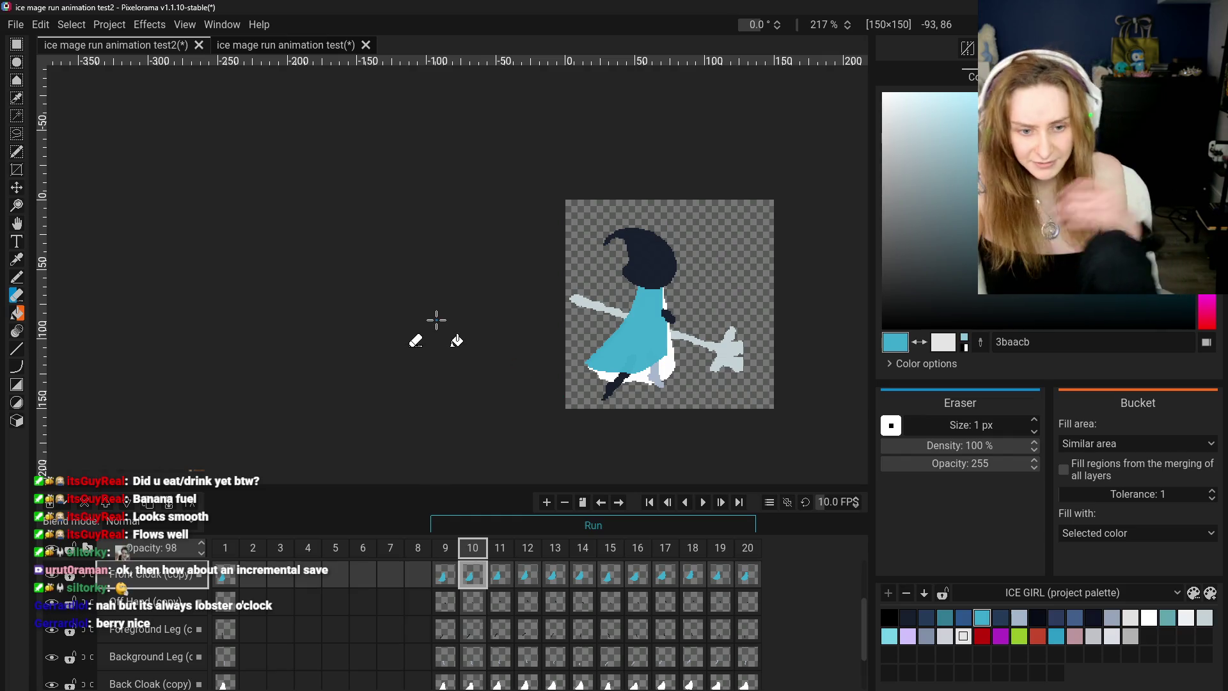